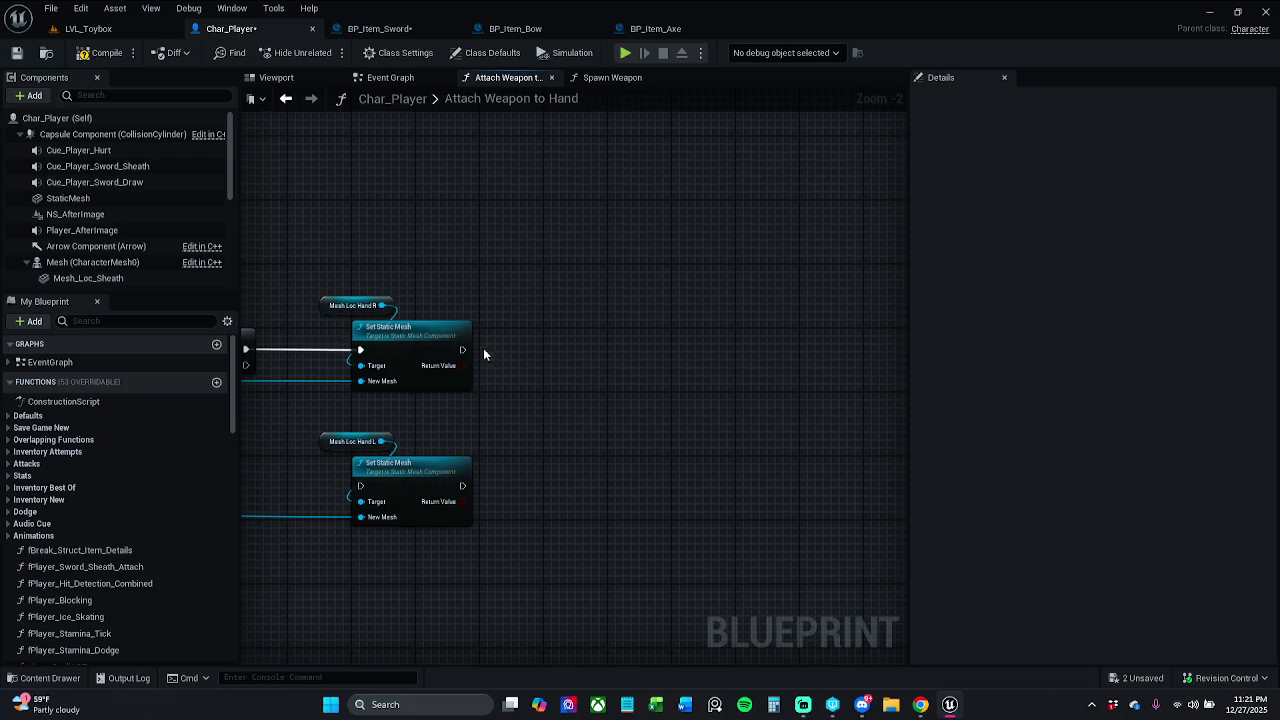
Duplicate the Return Node beside the hand L Set Static Mesh, wiring exec and Return Value to Weapon Collected
scroll(666, 434, down, 1)
click(608, 212)
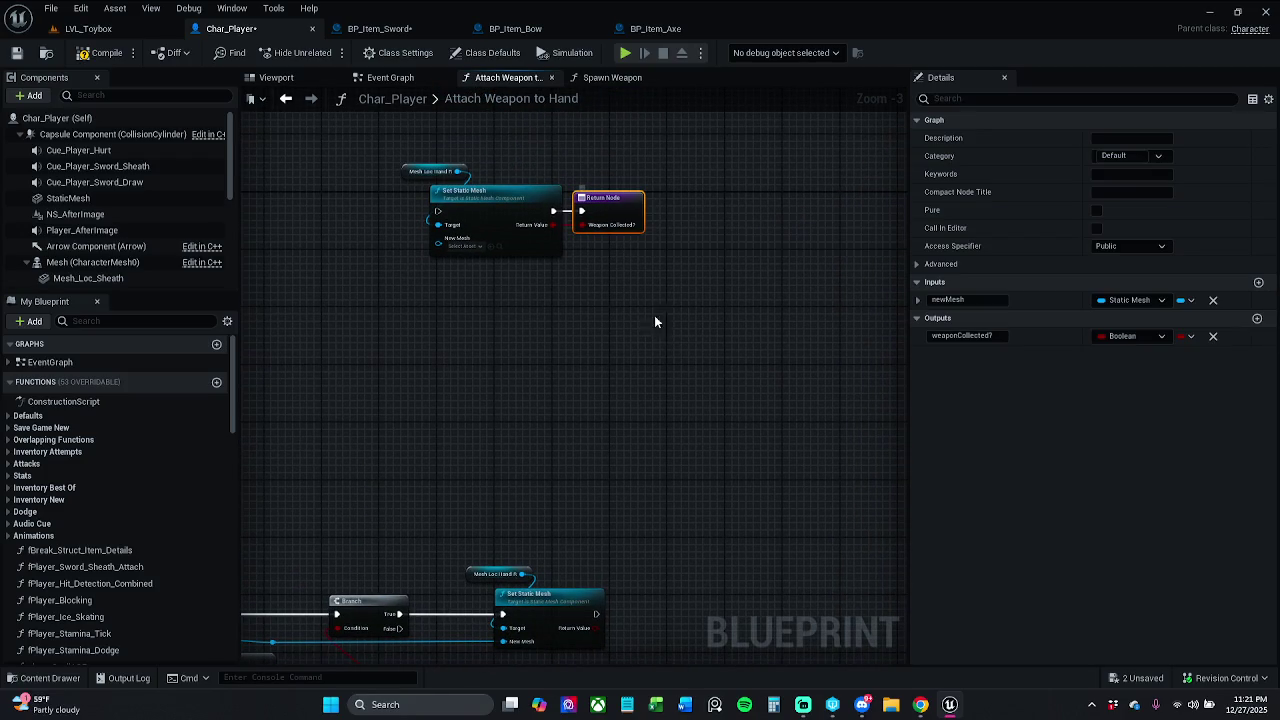
key(ctrl+c)
key(ctrl+v)
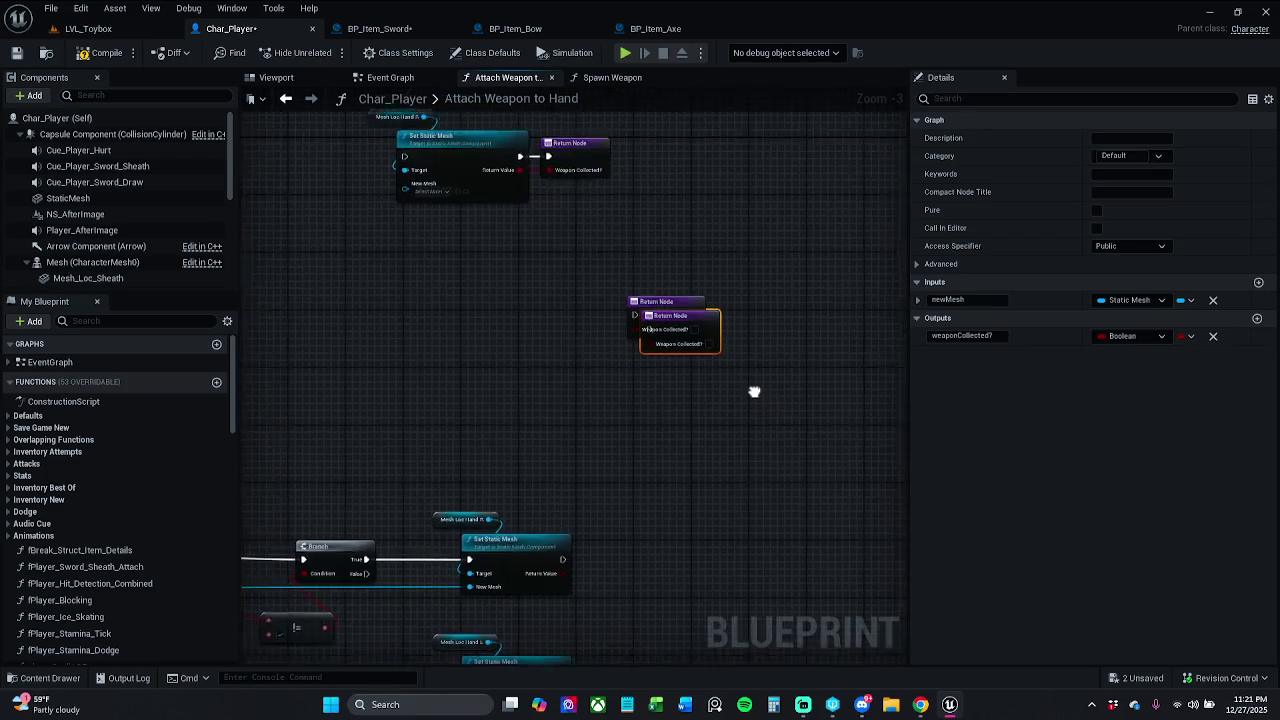
mouse_move(688, 304)
mouse_down()
mouse_move(669, 580)
mouse_move(648, 655)
mouse_move(666, 636)
mouse_move(531, 620)
mouse_up()
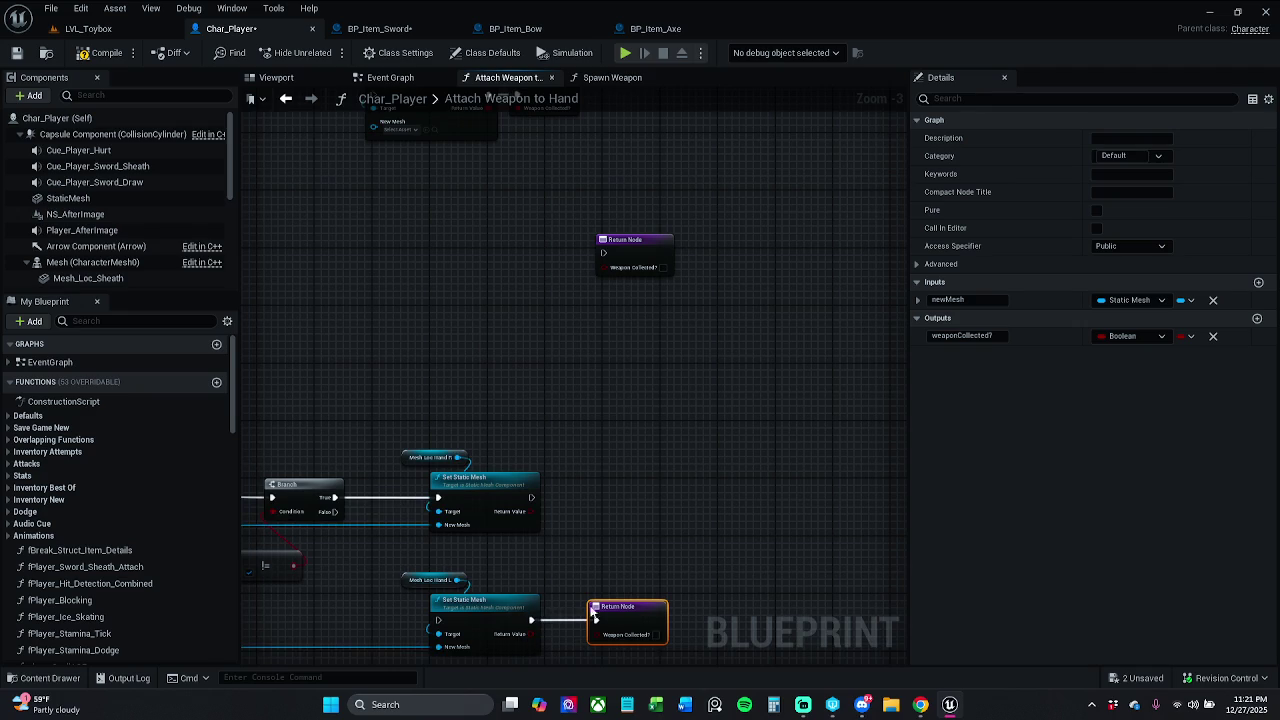
drag(605, 637, 531, 633)
drag(612, 606, 597, 606)
Wire the hand R Set Static Mesh into its own Return Node reporting Weapon Collected, straightened with Q
mouse_move(604, 267)
mouse_down()
mouse_move(586, 612)
mouse_move(545, 512)
mouse_move(531, 511)
mouse_up()
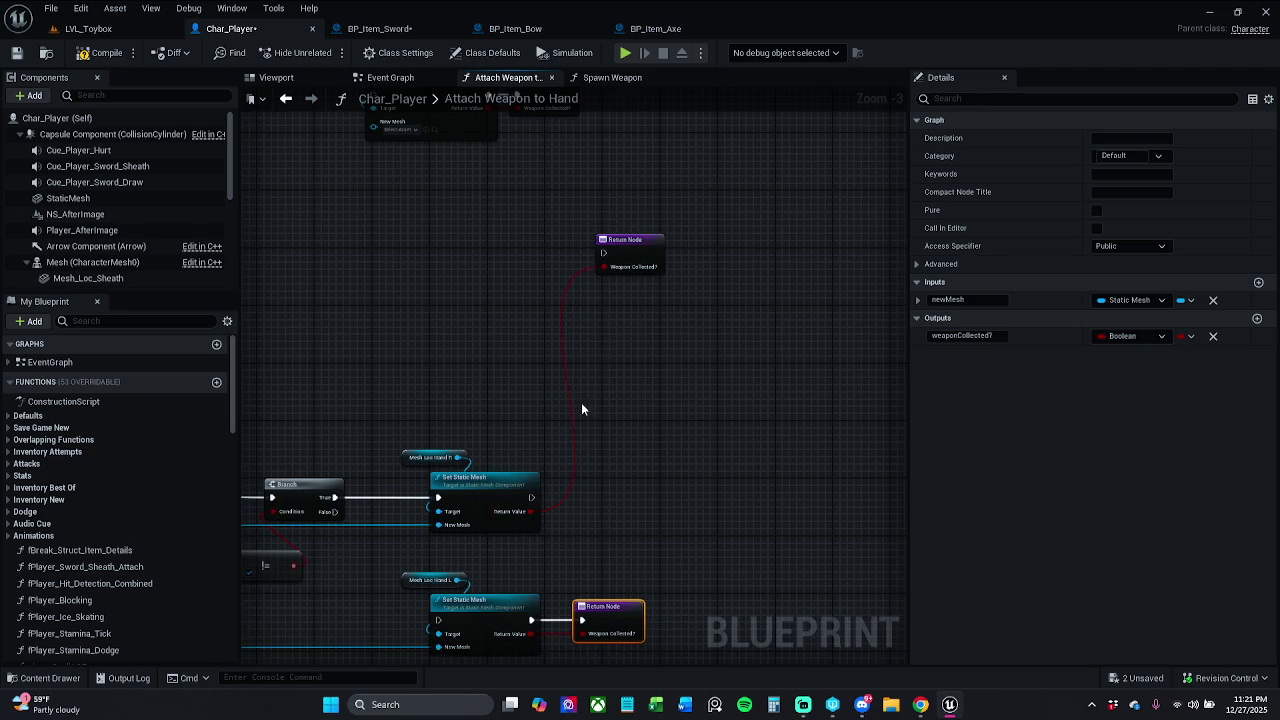
mouse_move(604, 254)
mouse_down()
mouse_move(525, 403)
mouse_move(520, 499)
mouse_move(531, 497)
mouse_up()
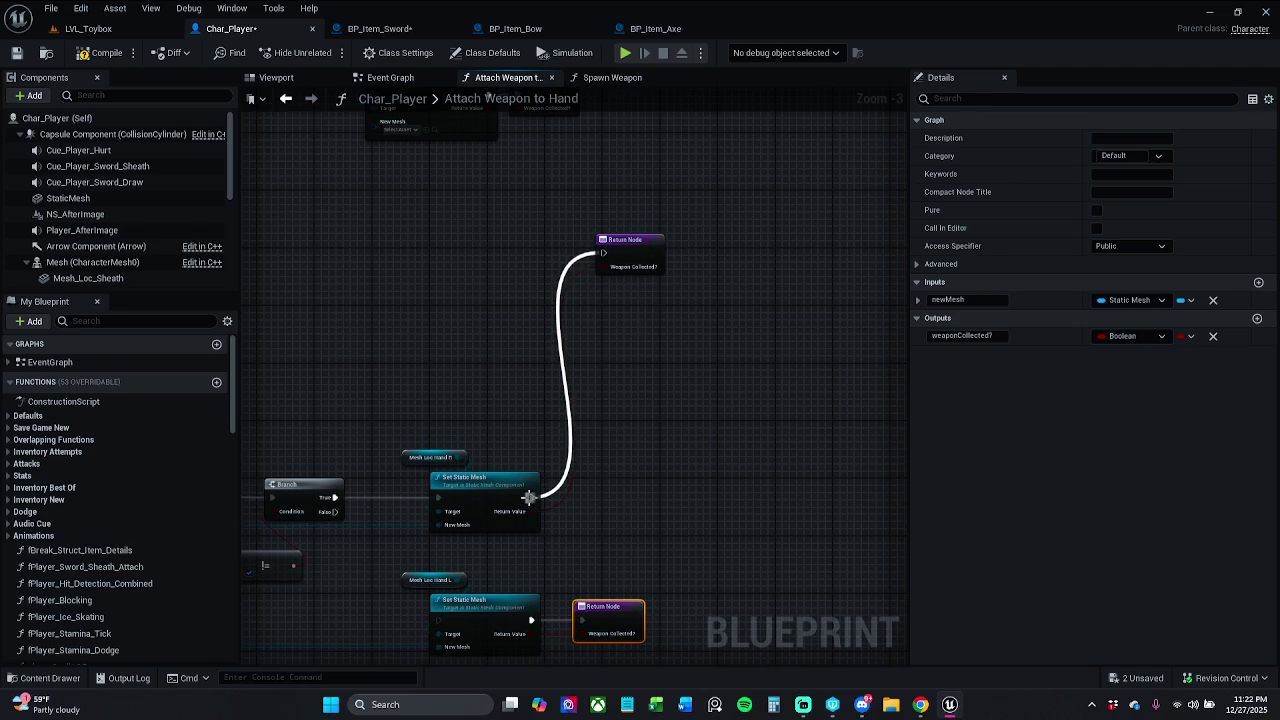
drag(631, 272, 622, 450)
shift+click(498, 486)
key(q)
click(605, 463)
click(608, 611)
click(688, 552)
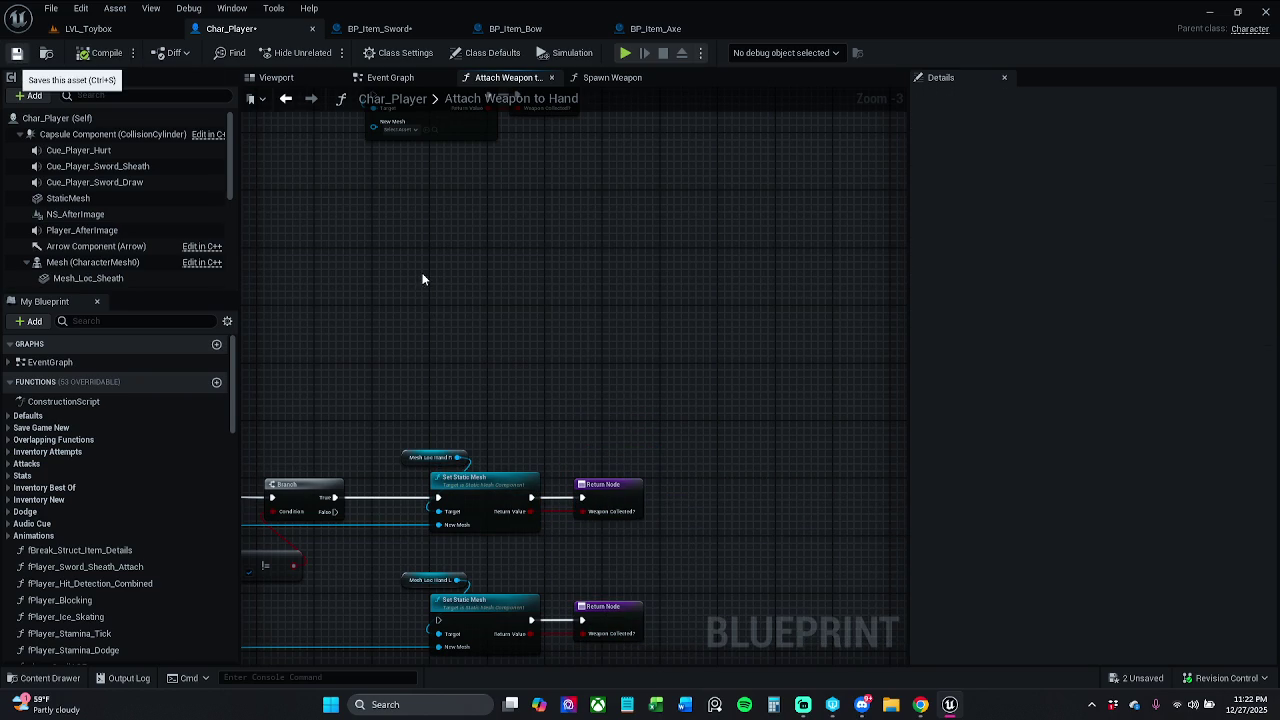
Move the hand R Set Static Mesh, getter and Return Node beside SET, wire SET into them, and save Char_Player
key(ctrl+s)
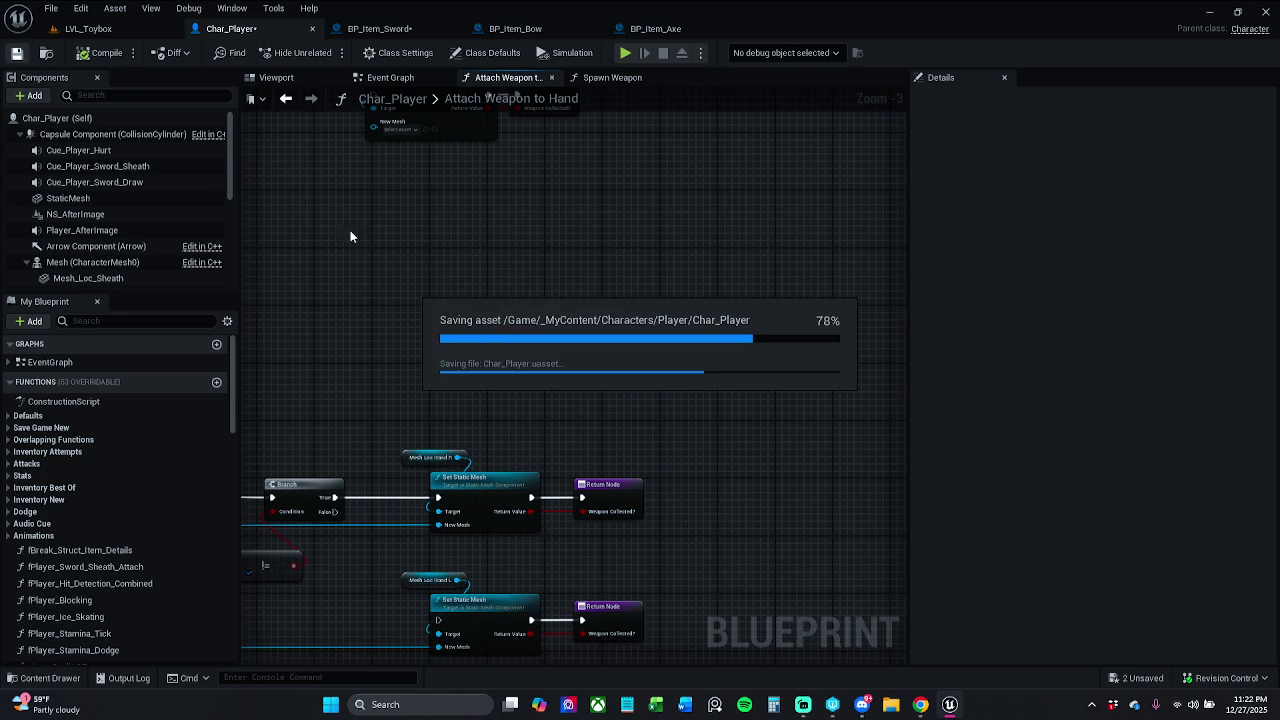
scroll(340, 253, down, 1)
mouse_move(599, 298)
mouse_down()
mouse_move(744, 338)
mouse_move(645, 345)
mouse_up()
drag(612, 256, 813, 357)
drag(693, 299, 460, 300)
scroll(541, 307, up, 2)
mouse_move(541, 307)
mouse_down()
mouse_move(563, 307)
mouse_move(522, 318)
mouse_move(486, 307)
mouse_move(580, 344)
mouse_move(574, 335)
mouse_up()
click(586, 394)
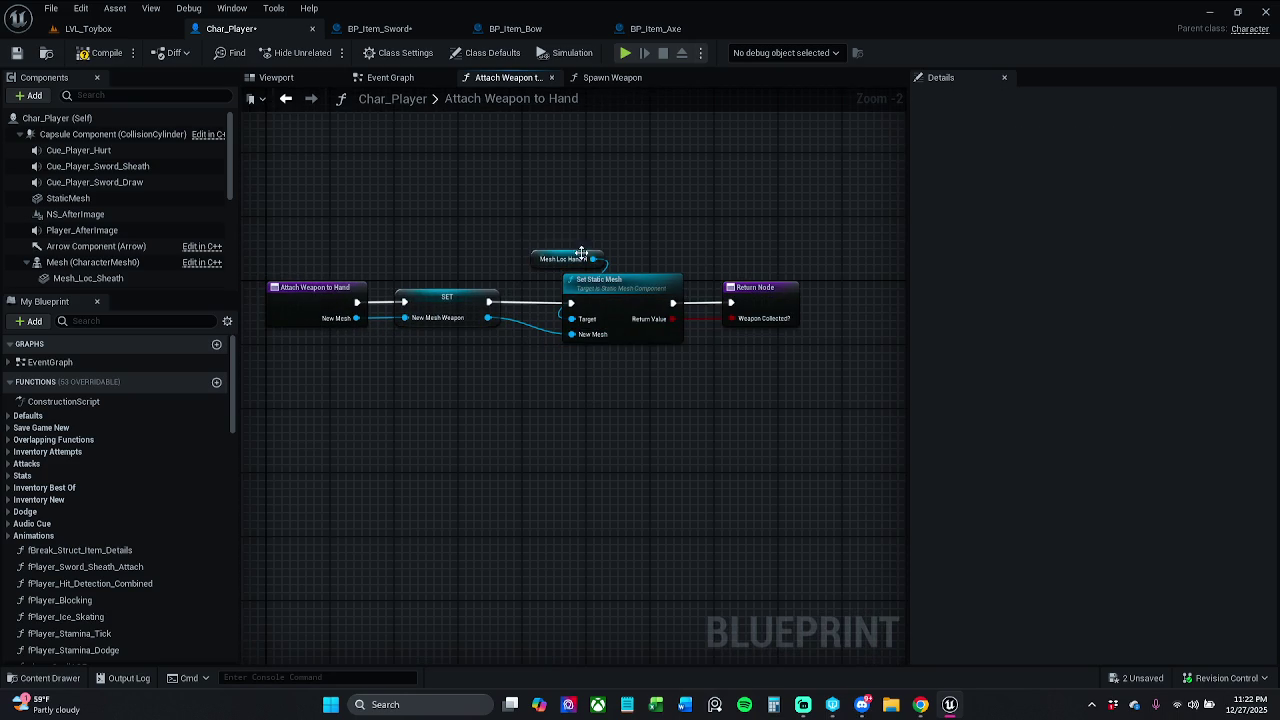
click(17, 53)
Copy and paste the Branch, == comparison, Mesh Loc Hand L and Set Static Mesh nodes
scroll(597, 260, down, 5)
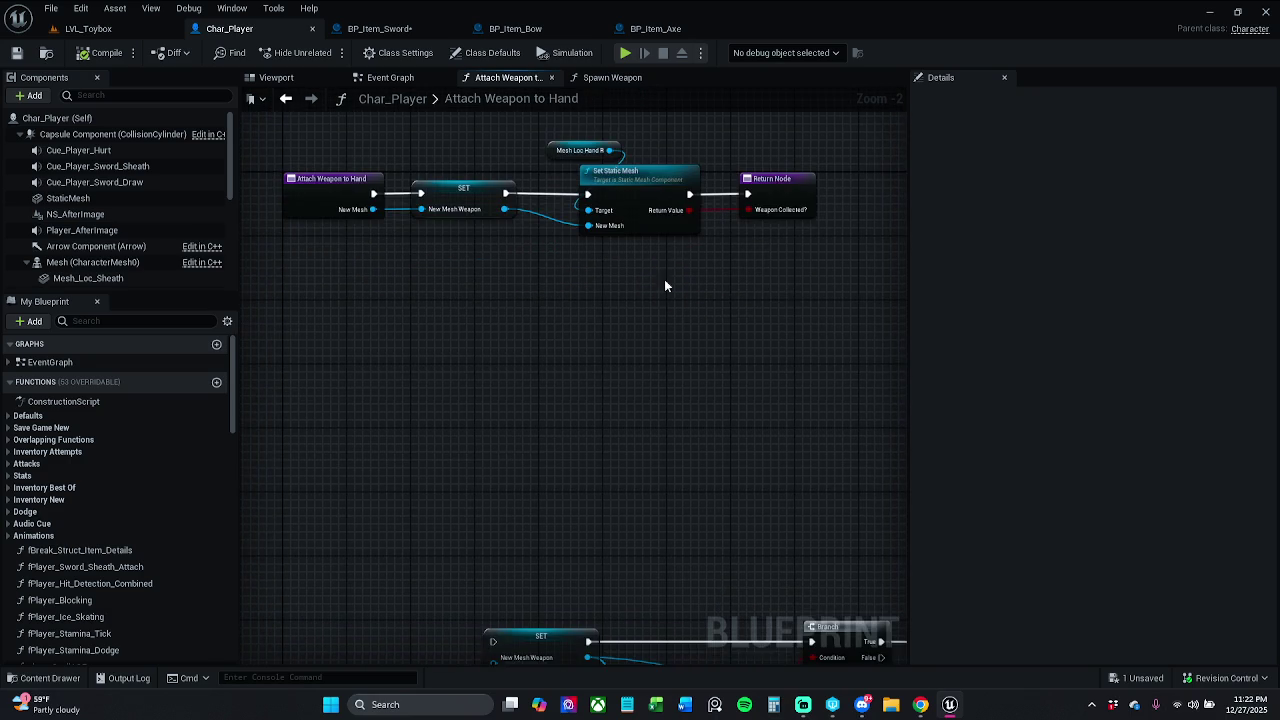
scroll(680, 333, down, 1)
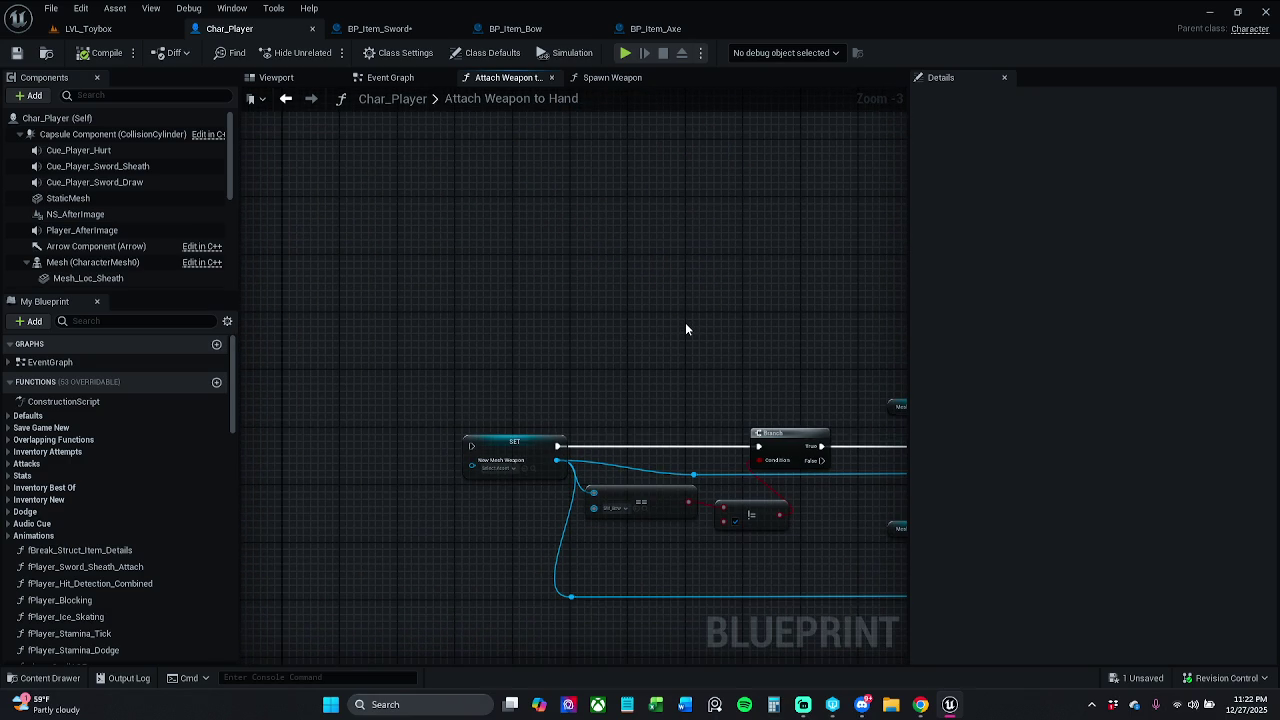
drag(624, 463, 602, 483)
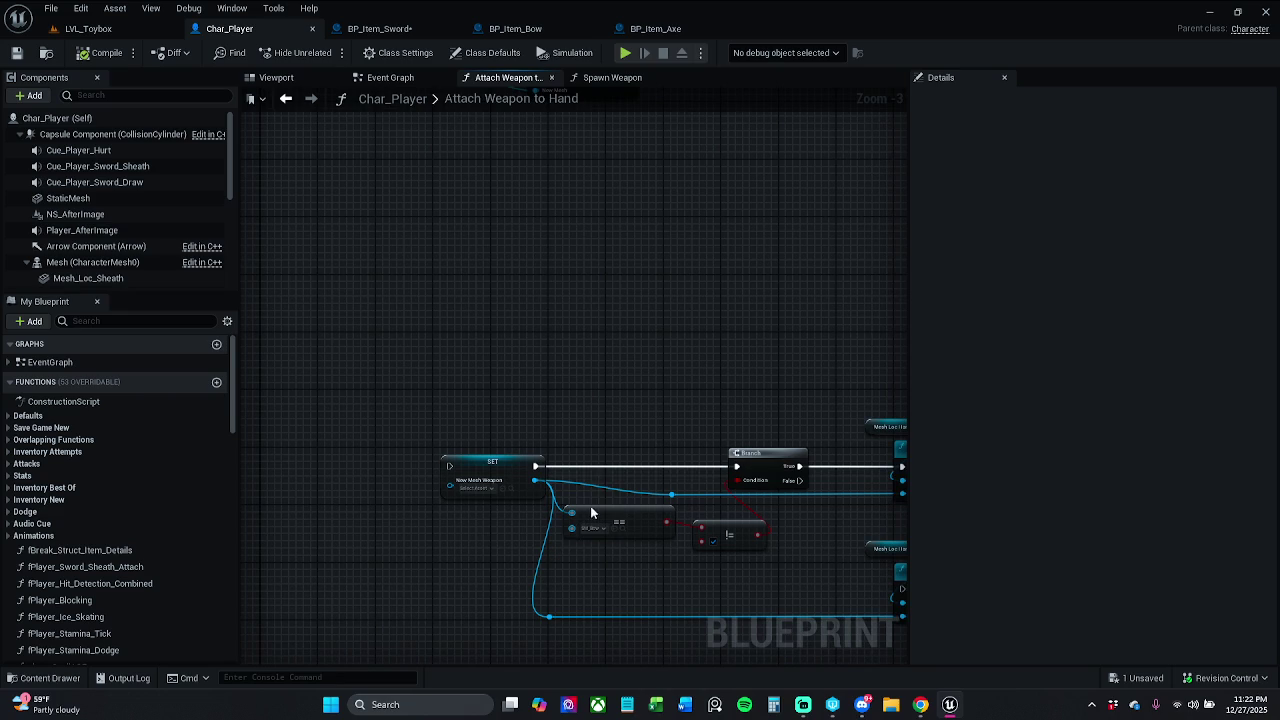
click(597, 512)
ctrl+click(745, 453)
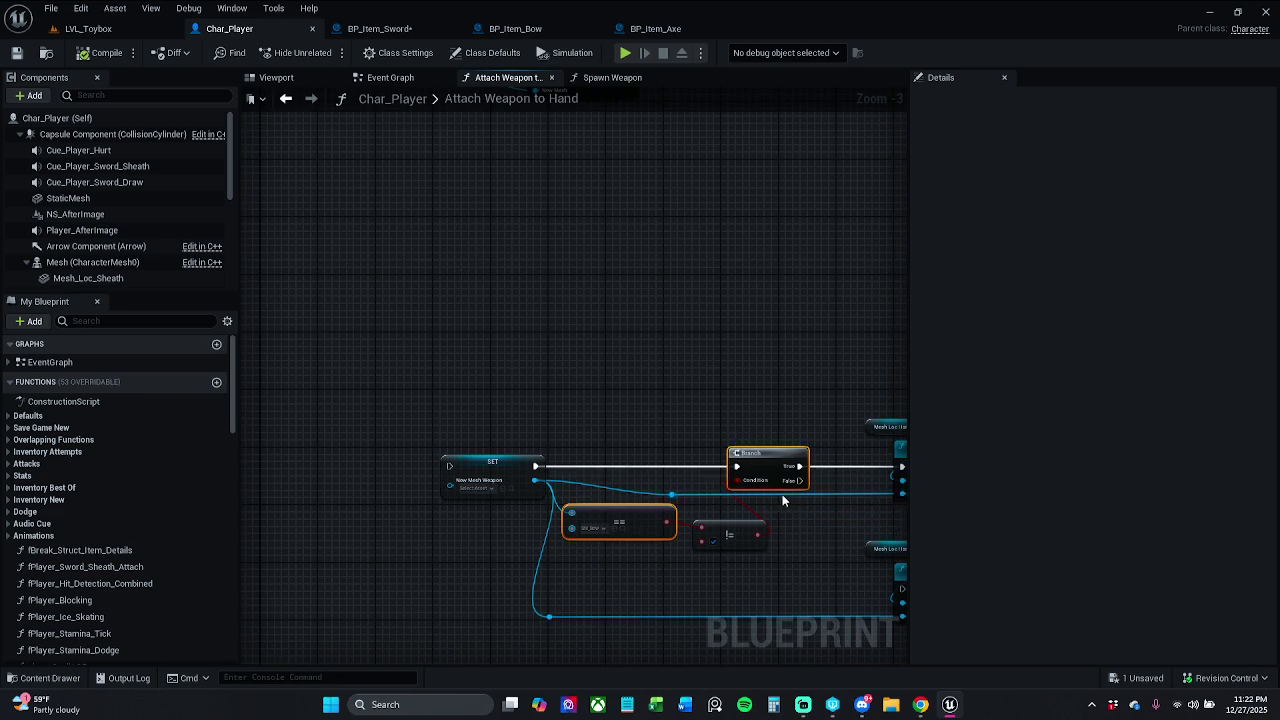
drag(773, 494, 662, 450)
mouse_move(715, 485)
mouse_down()
mouse_move(805, 540)
mouse_move(766, 503)
mouse_move(668, 515)
mouse_up()
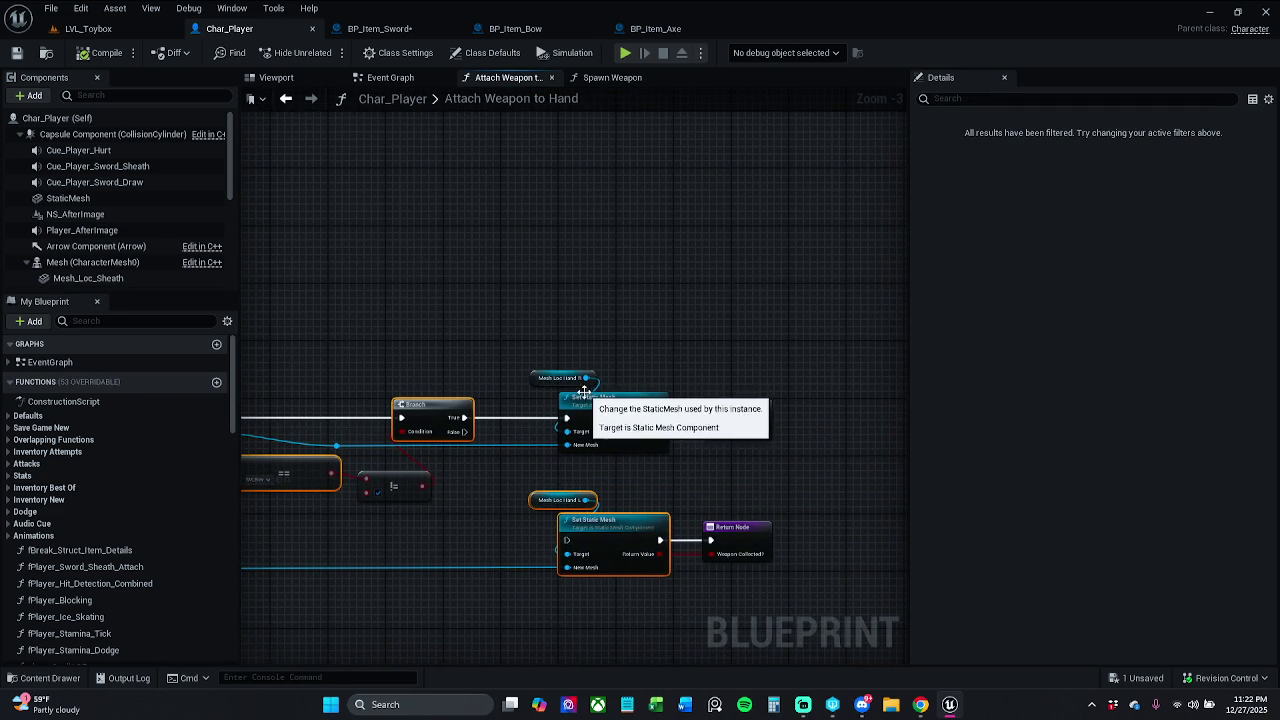
key(ctrl+c)
key(ctrl+v)
mouse_move(795, 485)
mouse_down()
mouse_move(700, 335)
mouse_move(600, 223)
mouse_move(628, 406)
mouse_move(693, 426)
mouse_up()
drag(663, 337, 534, 401)
click(510, 357)
Place the pasted Branch inline between SET and the hand R Set Static Mesh, and disconnect its New Mesh input
drag(449, 200, 666, 362)
mouse_move(540, 275)
mouse_down()
mouse_move(699, 265)
mouse_move(680, 261)
mouse_up()
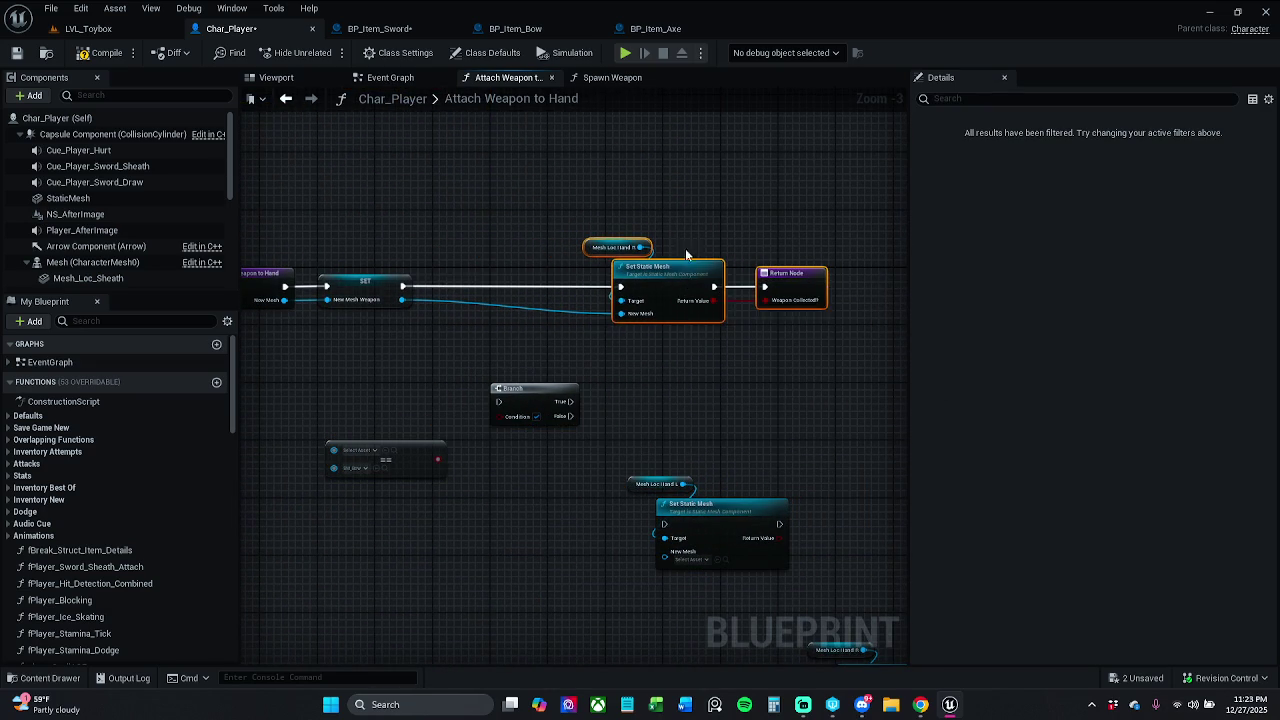
mouse_move(551, 388)
mouse_down()
mouse_move(502, 274)
mouse_move(620, 287)
mouse_up()
drag(462, 287, 403, 287)
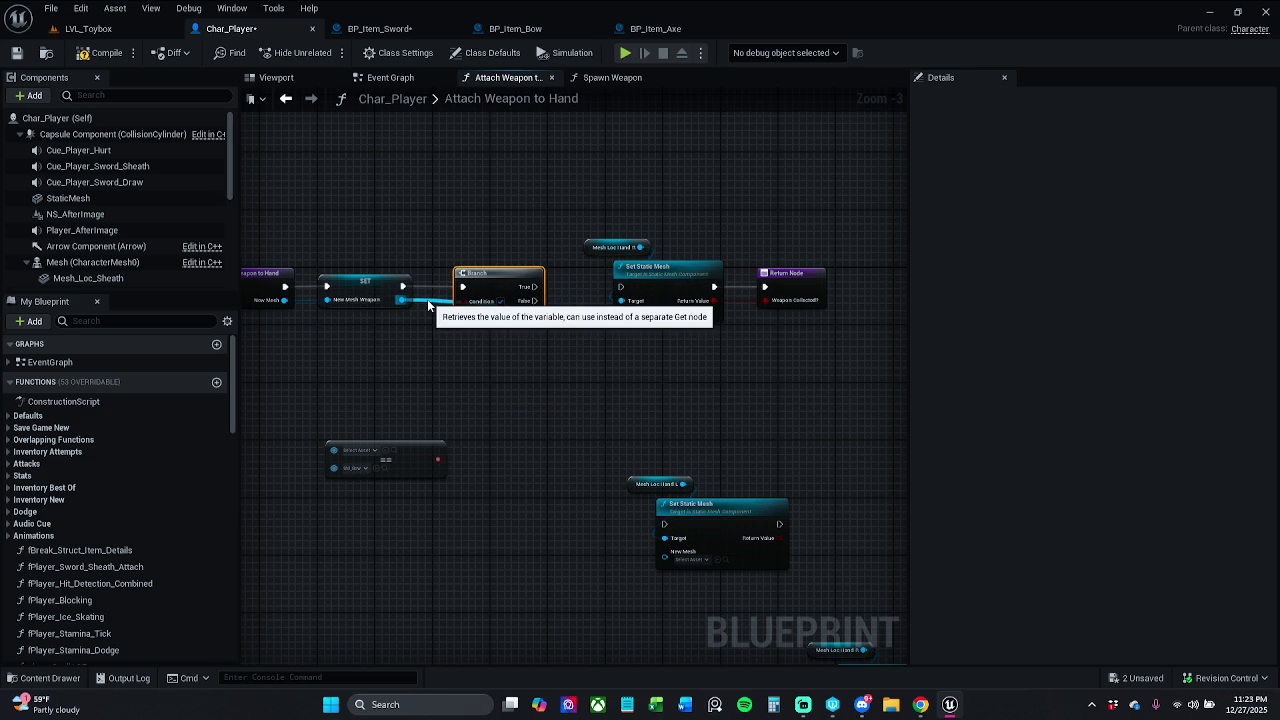
alt+click(427, 299)
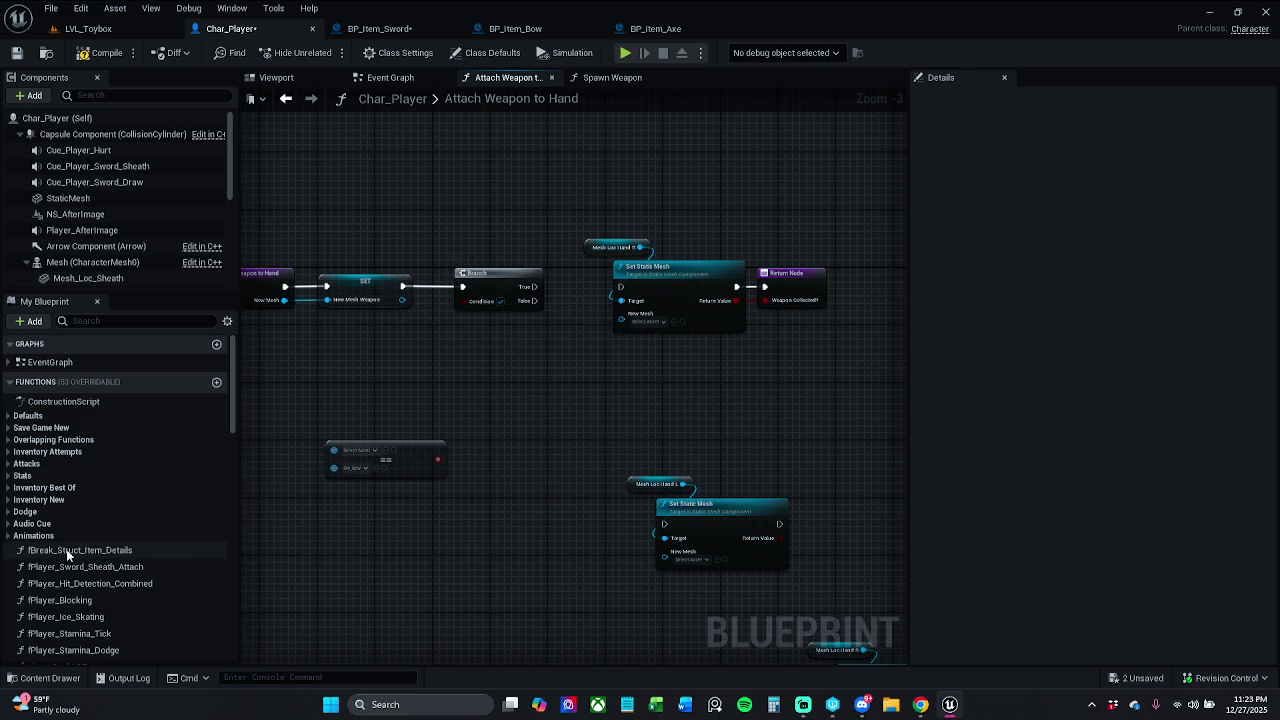
Shift the hand R Set Static Mesh group right and position the == node beneath SET
scroll(70, 546, down, 5)
scroll(203, 586, down, 3)
scroll(200, 610, down, 5)
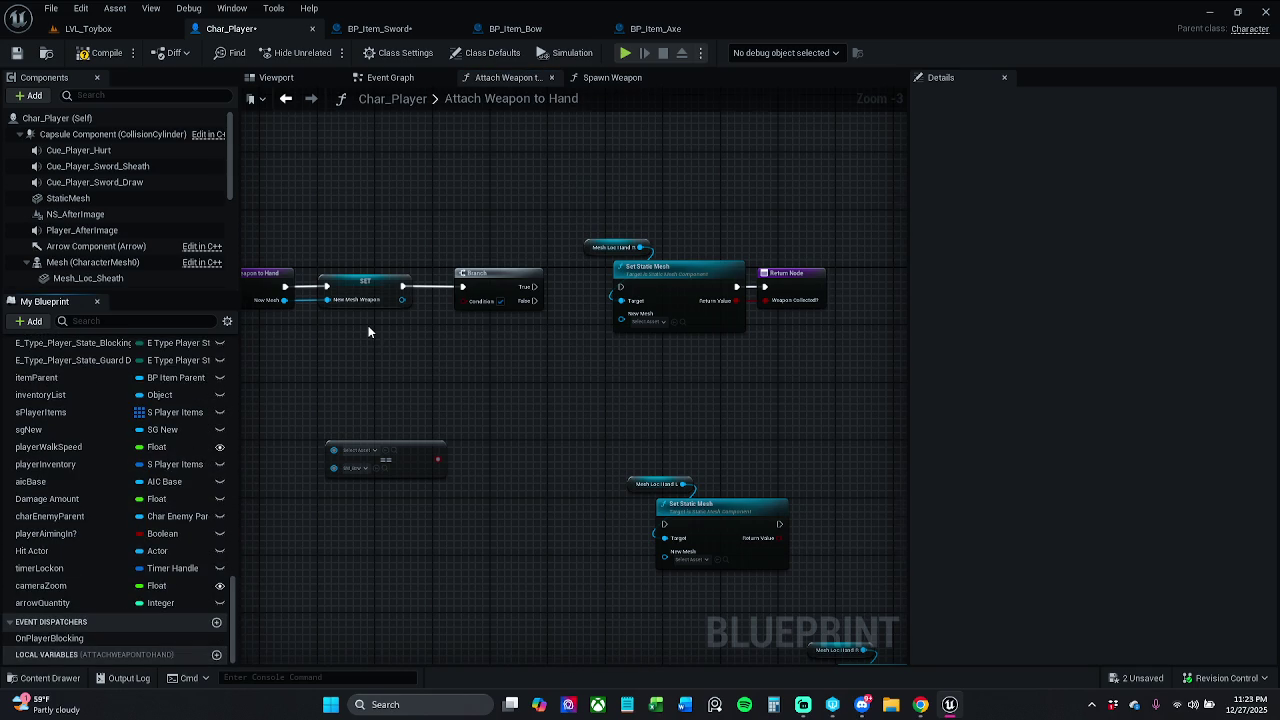
scroll(368, 325, up, 1)
drag(349, 455, 371, 447)
drag(443, 471, 586, 471)
drag(528, 234, 815, 321)
drag(690, 268, 778, 268)
click(673, 208)
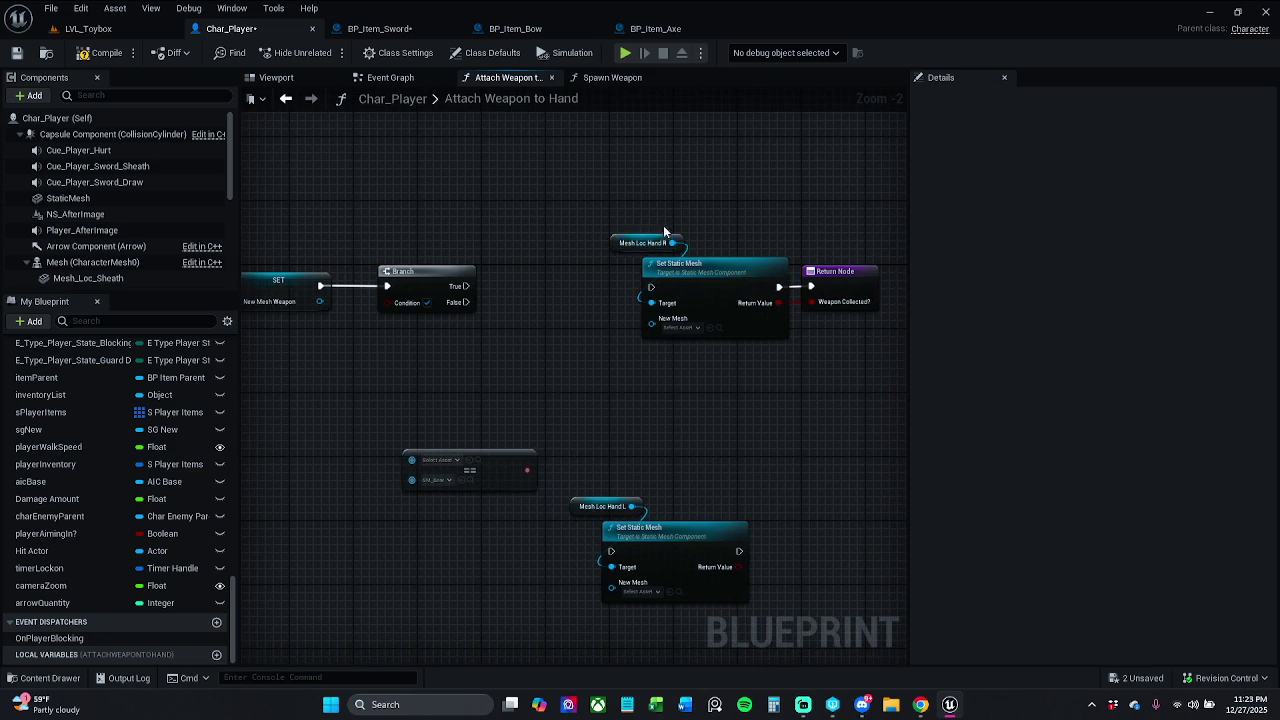
drag(498, 487, 391, 477)
drag(430, 282, 651, 288)
click(390, 332)
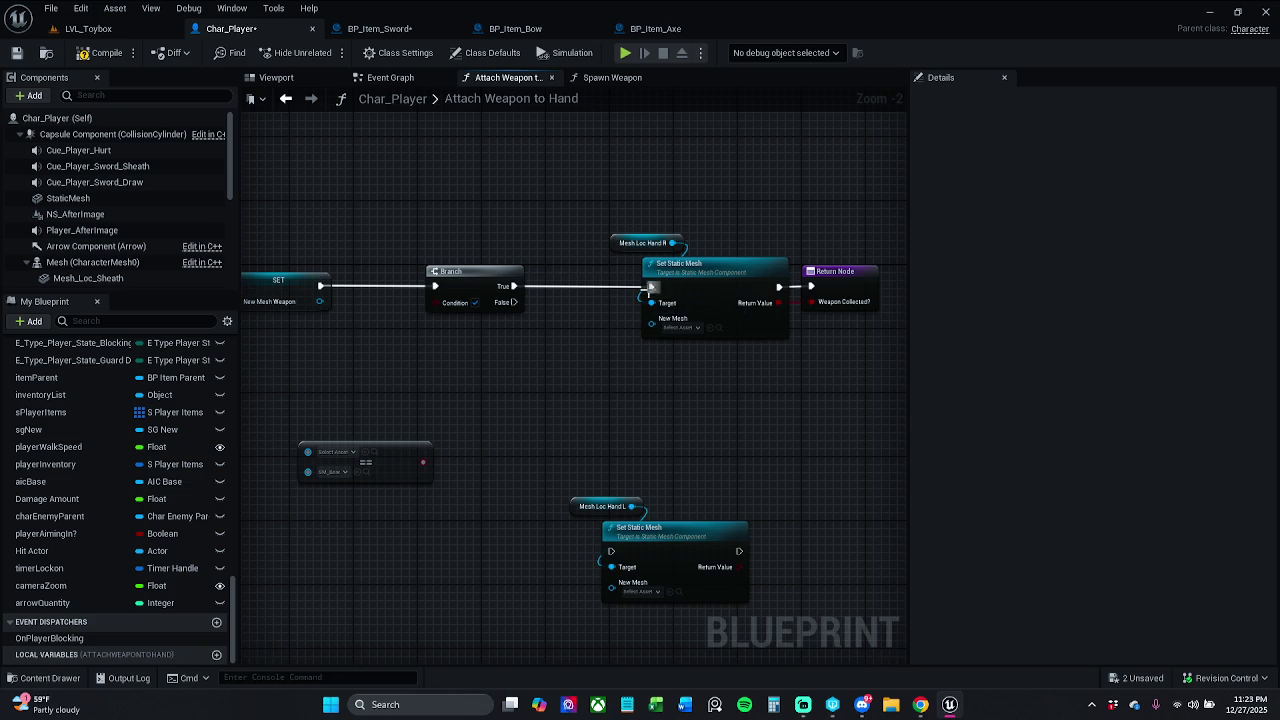
Feed New Mesh Weapon into ==, drive the Branch Condition from it, and list nodes accepting its result
drag(502, 401, 633, 415)
mouse_move(456, 318)
mouse_down()
mouse_move(456, 468)
mouse_move(445, 468)
mouse_up()
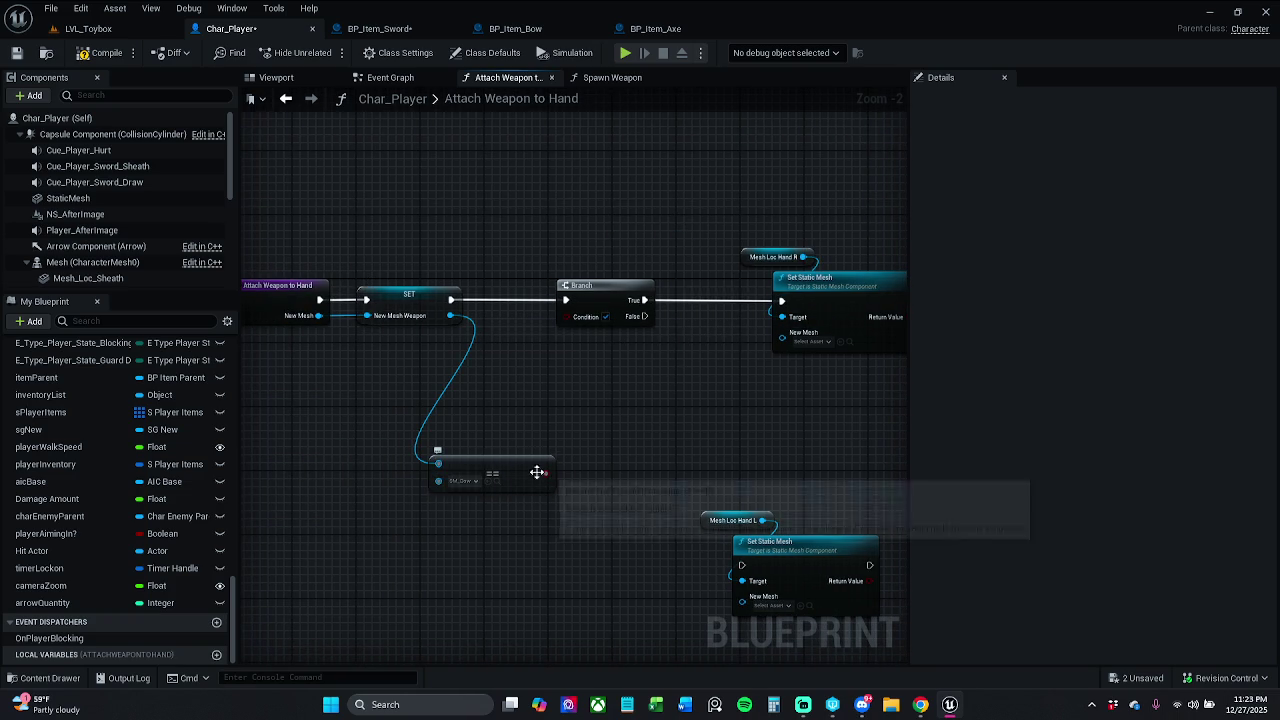
mouse_move(545, 473)
mouse_down()
mouse_move(582, 314)
mouse_move(567, 316)
mouse_up()
drag(438, 480, 513, 432)
drag(514, 486, 523, 385)
drag(635, 378, 569, 390)
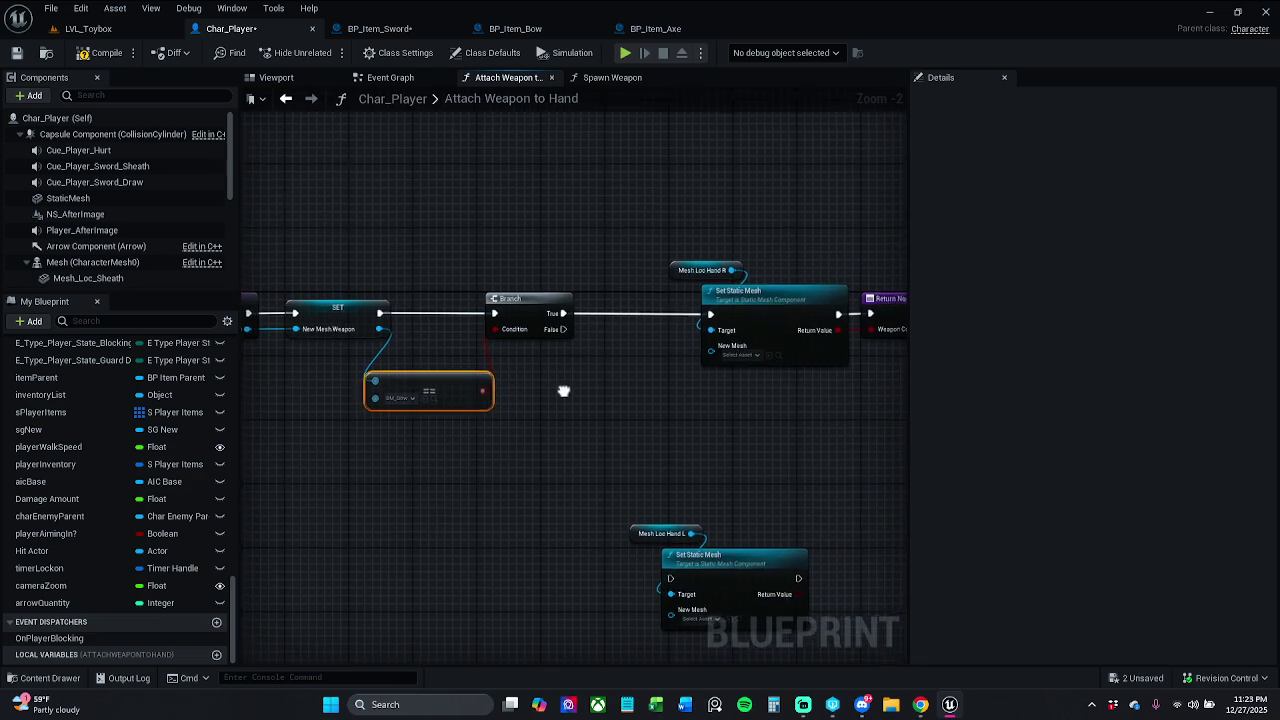
mouse_move(480, 392)
mouse_down()
mouse_move(510, 390)
mouse_move(519, 366)
mouse_up()
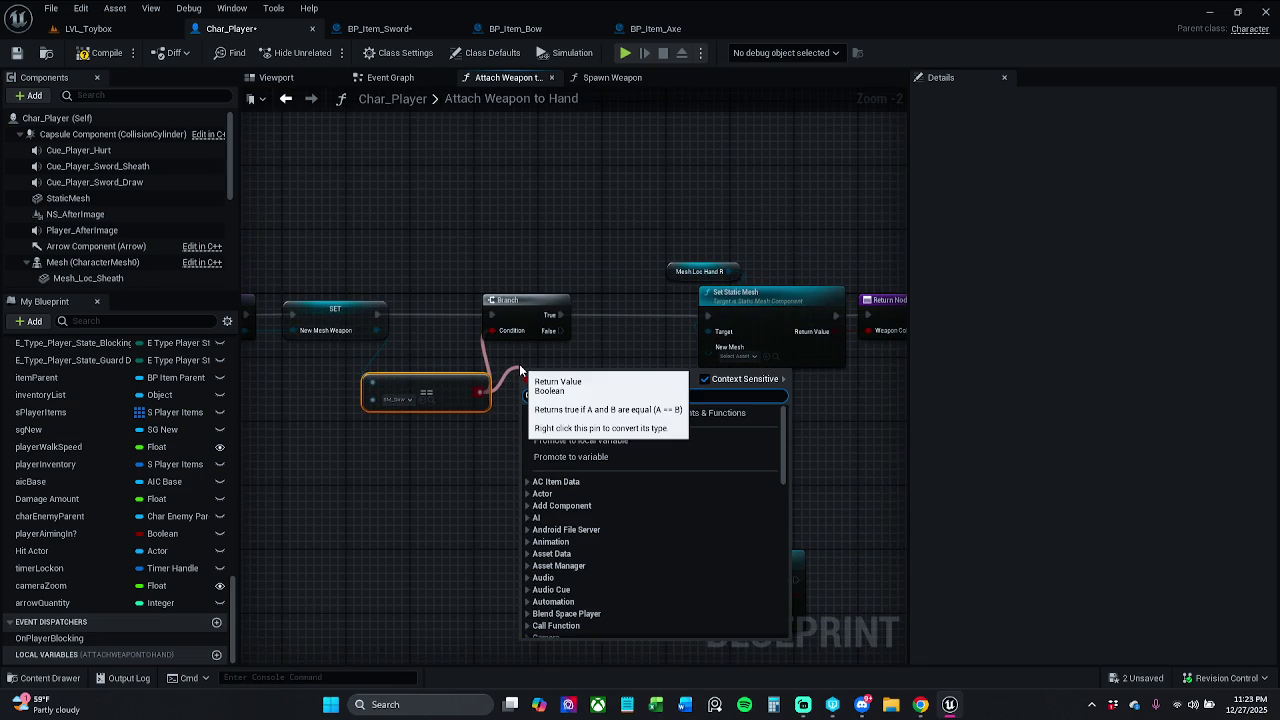
Search 'not equ' then 'bool', and add a NOT Boolean node wired to the Branch Condition
text(not e)
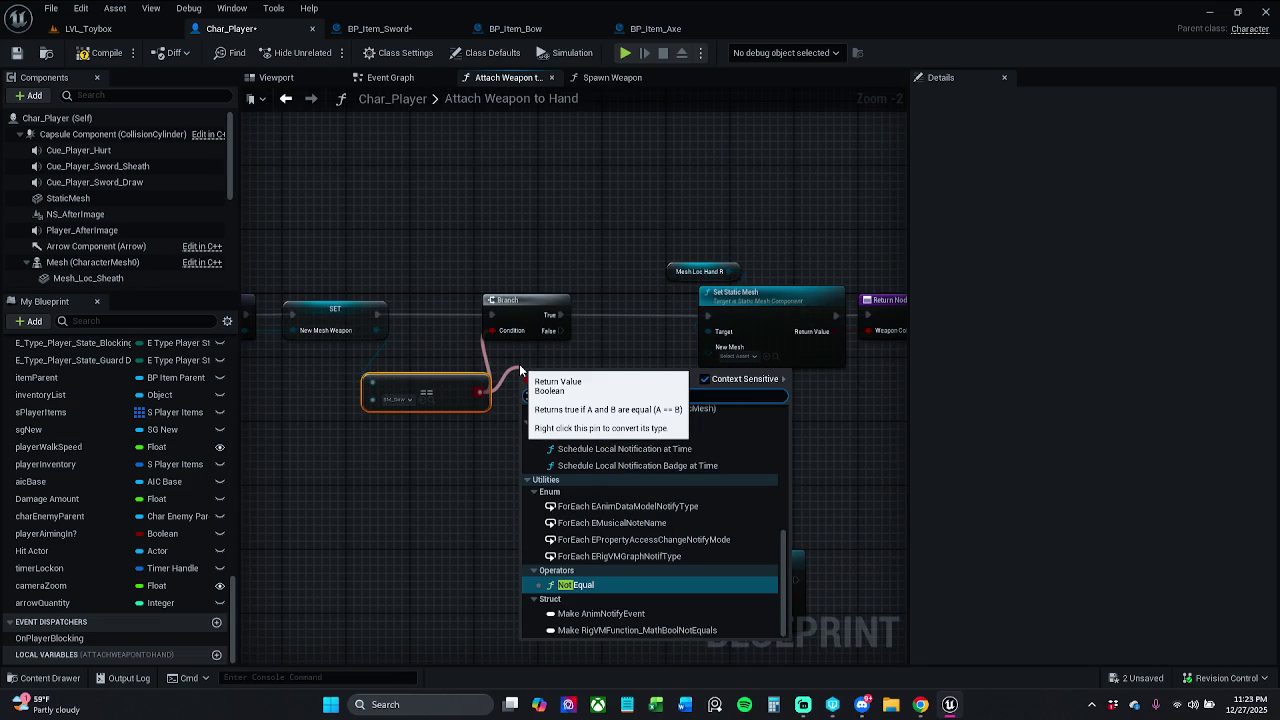
text(q)
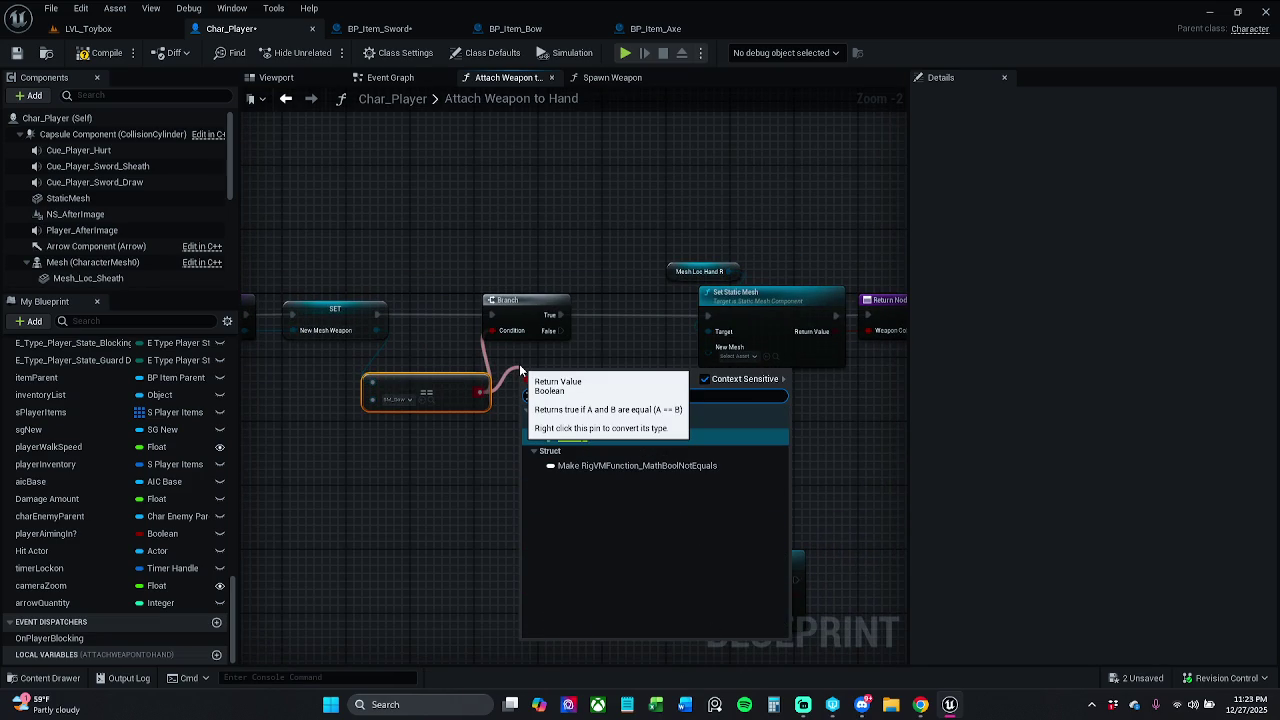
text(u)
key(BackSpace)
key(BackSpace)
key(BackSpace)
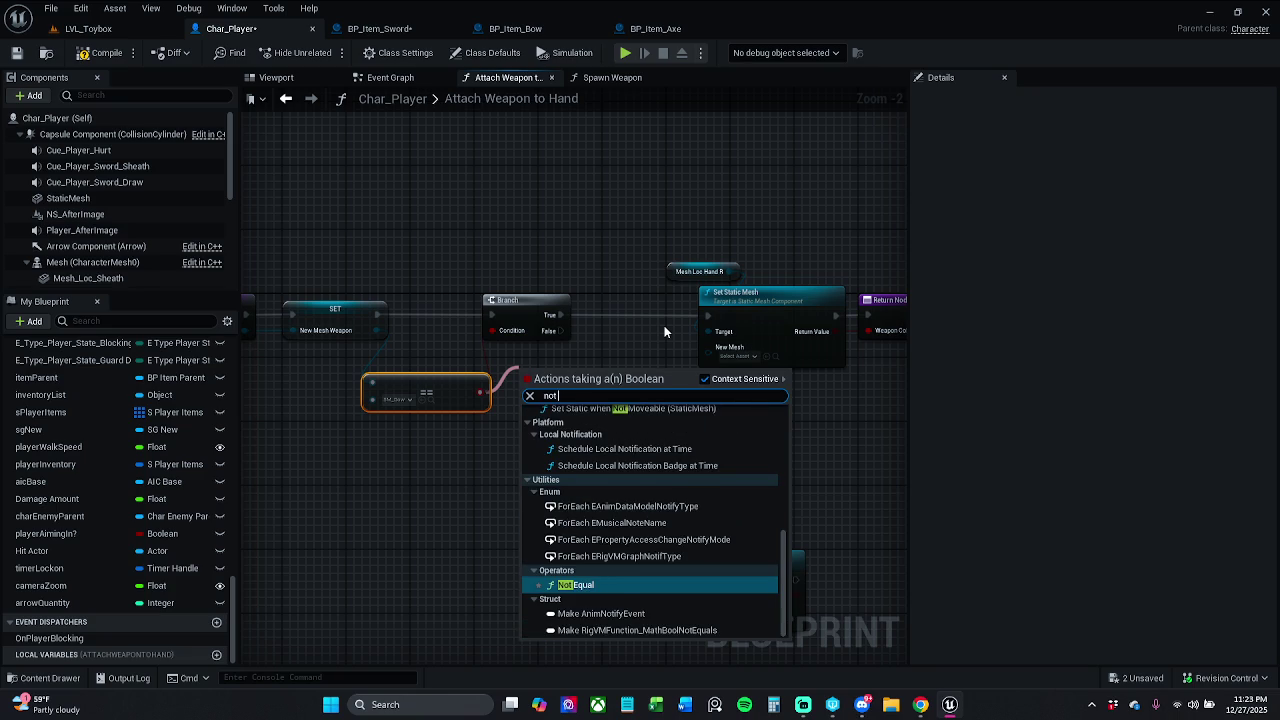
text(bool)
key(Return)
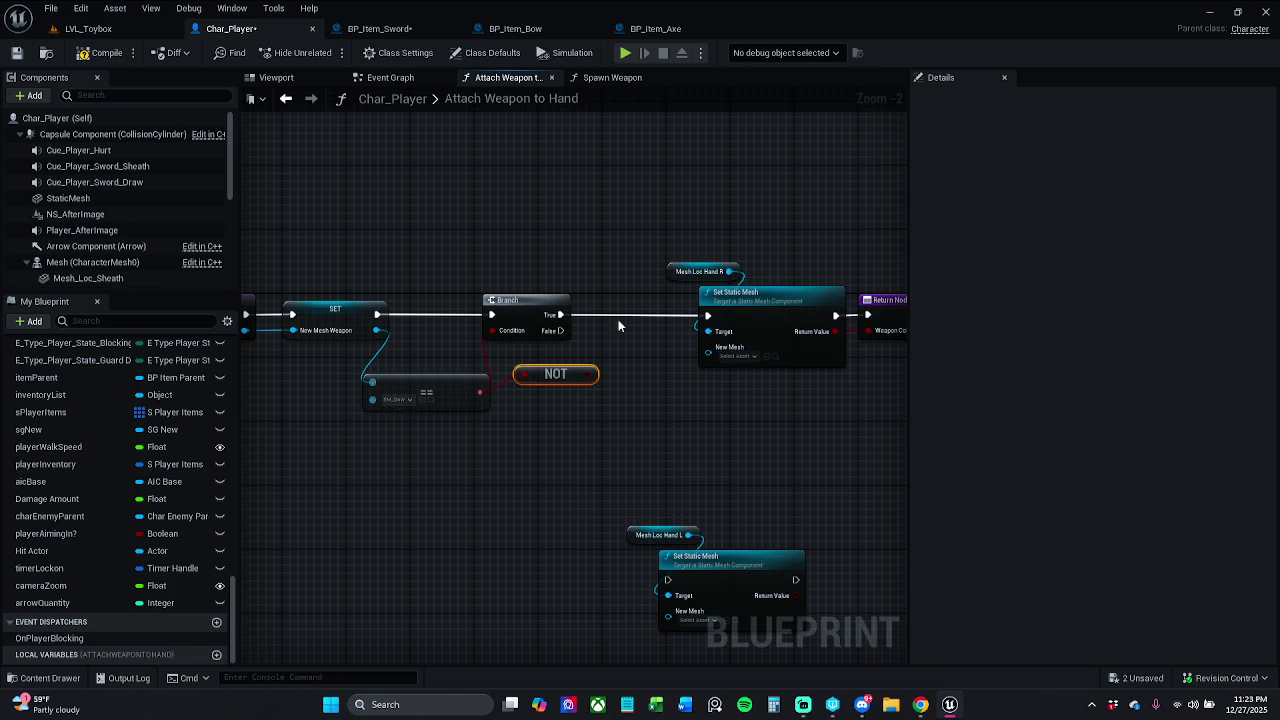
mouse_move(598, 374)
mouse_down()
mouse_move(592, 352)
mouse_move(505, 333)
mouse_move(499, 361)
mouse_up()
click(618, 423)
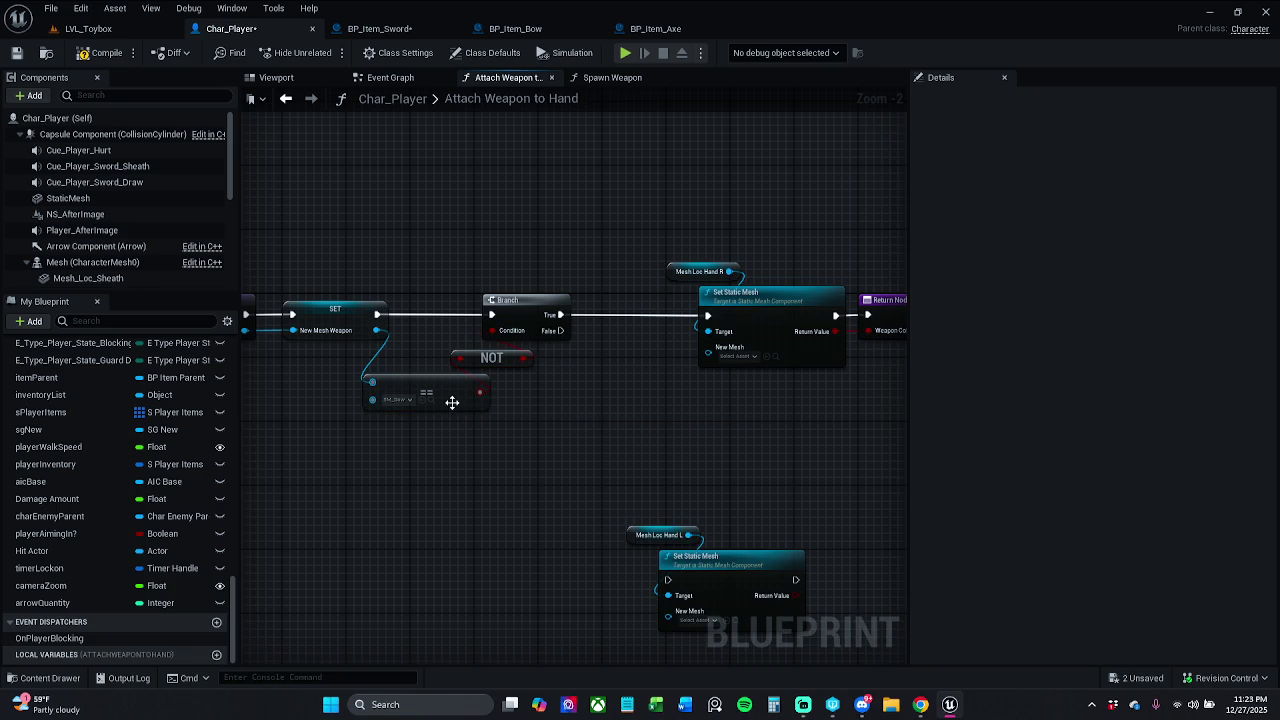
Shift the Branch, NOT and == nodes right and move the upper mesh chain closer to the Branch
mouse_move(434, 446)
mouse_down()
mouse_move(537, 354)
mouse_move(537, 313)
mouse_up()
ctrl+click(533, 316)
click(424, 424)
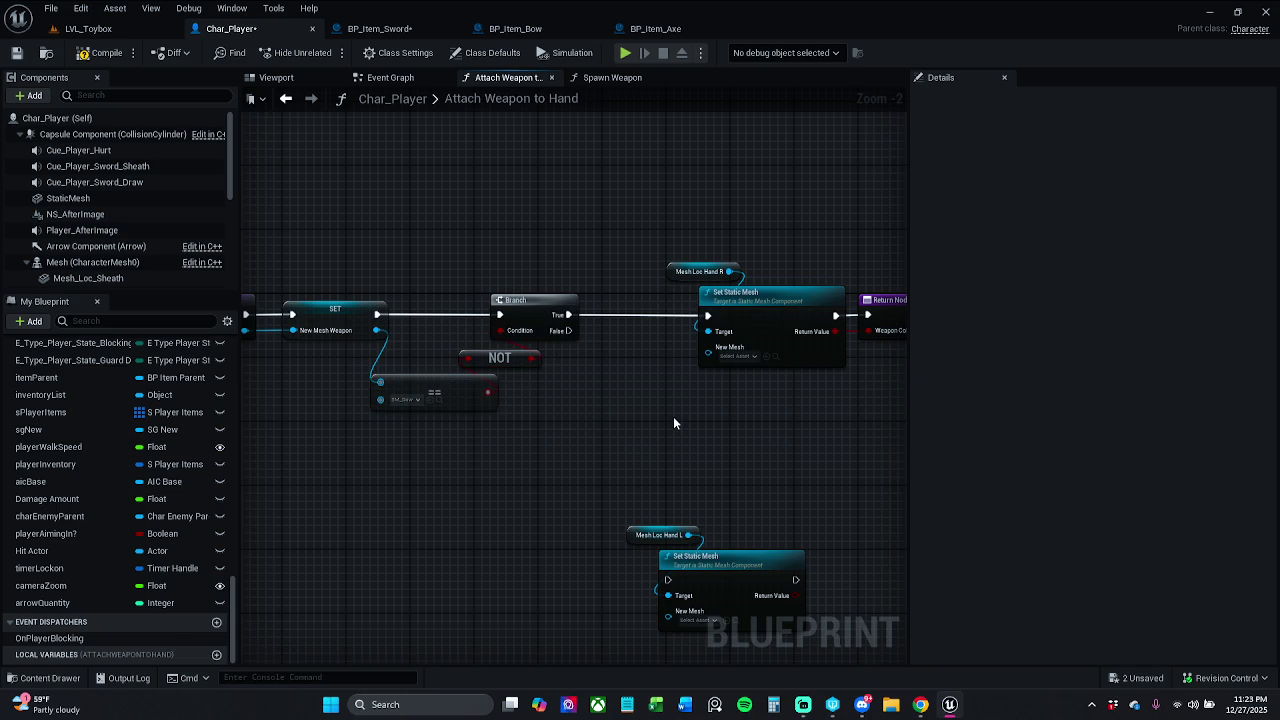
drag(673, 416, 608, 418)
drag(622, 224, 890, 340)
drag(726, 307, 687, 307)
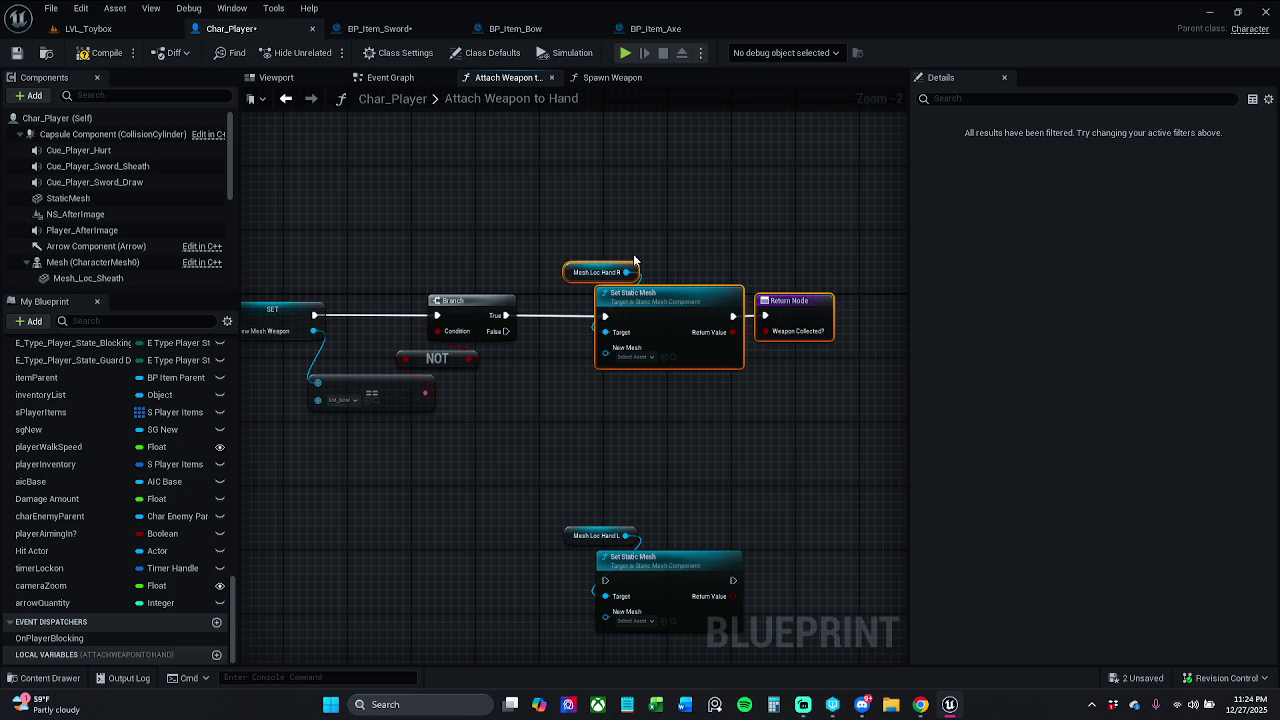
Filter My Blueprint for 'new' and feed NewMeshWeapon into the upper Set Static Mesh's New Mesh pin
scroll(570, 390, up, 2)
click(575, 380)
mouse_move(477, 349)
mouse_down()
mouse_move(587, 335)
mouse_move(528, 339)
mouse_up()
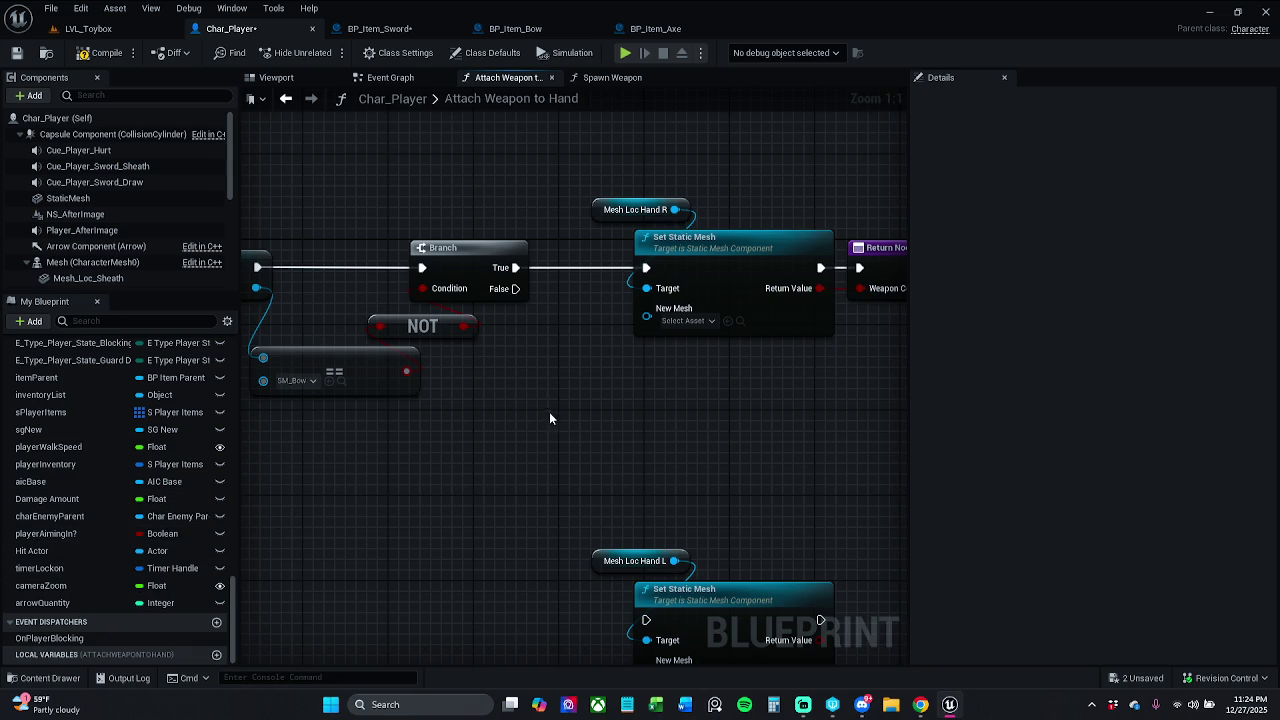
mouse_move(446, 442)
mouse_down()
mouse_move(769, 394)
mouse_move(829, 429)
mouse_move(257, 429)
mouse_up()
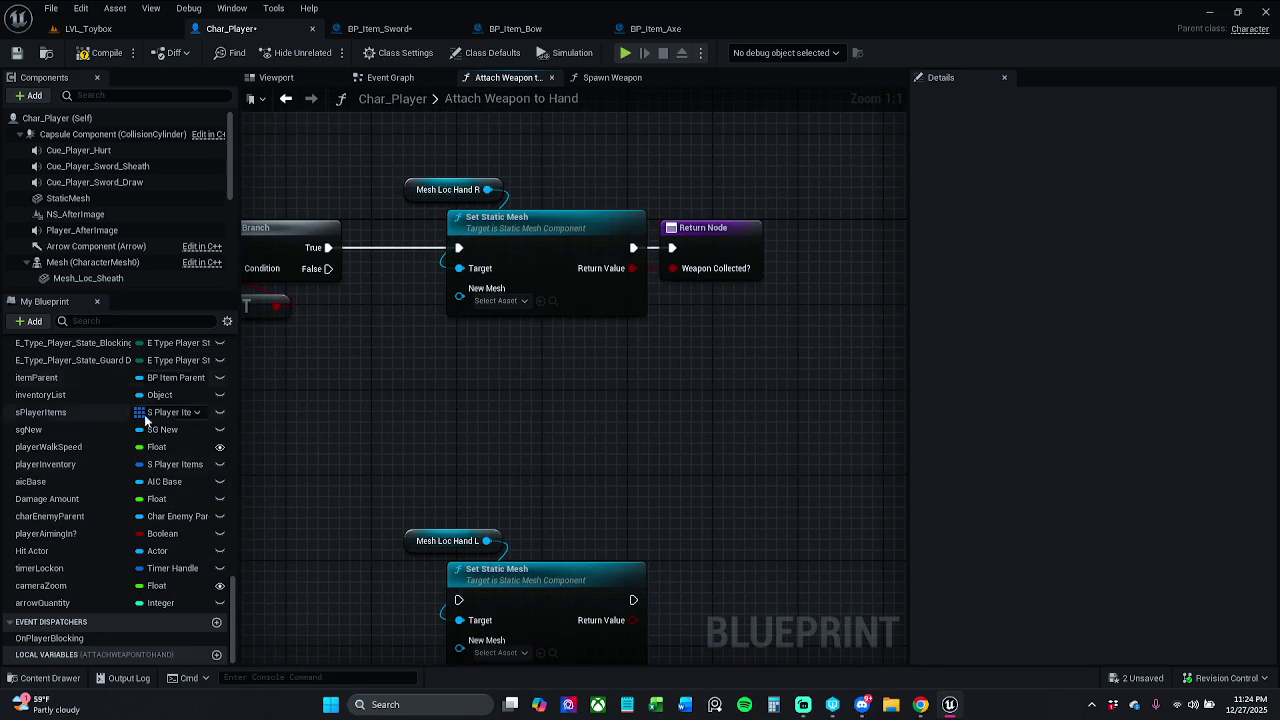
scroll(101, 472, up, 3)
scroll(101, 472, up, 5)
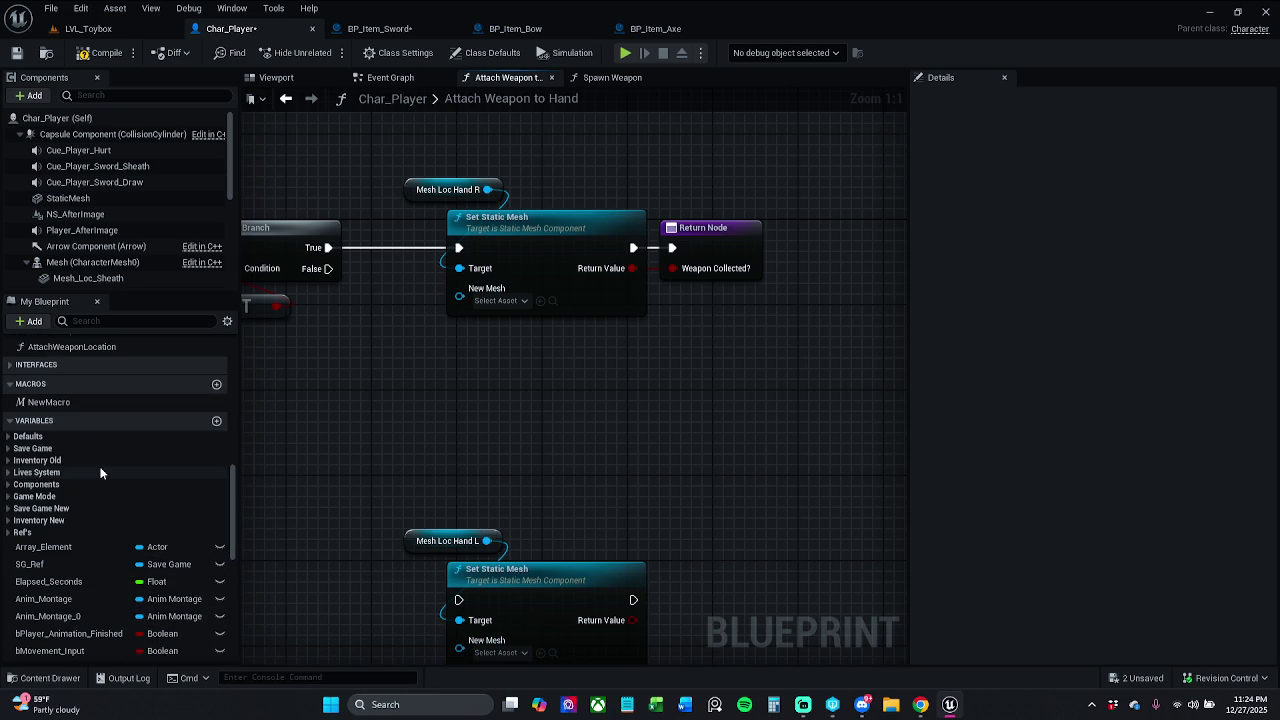
click(118, 322)
text(new)
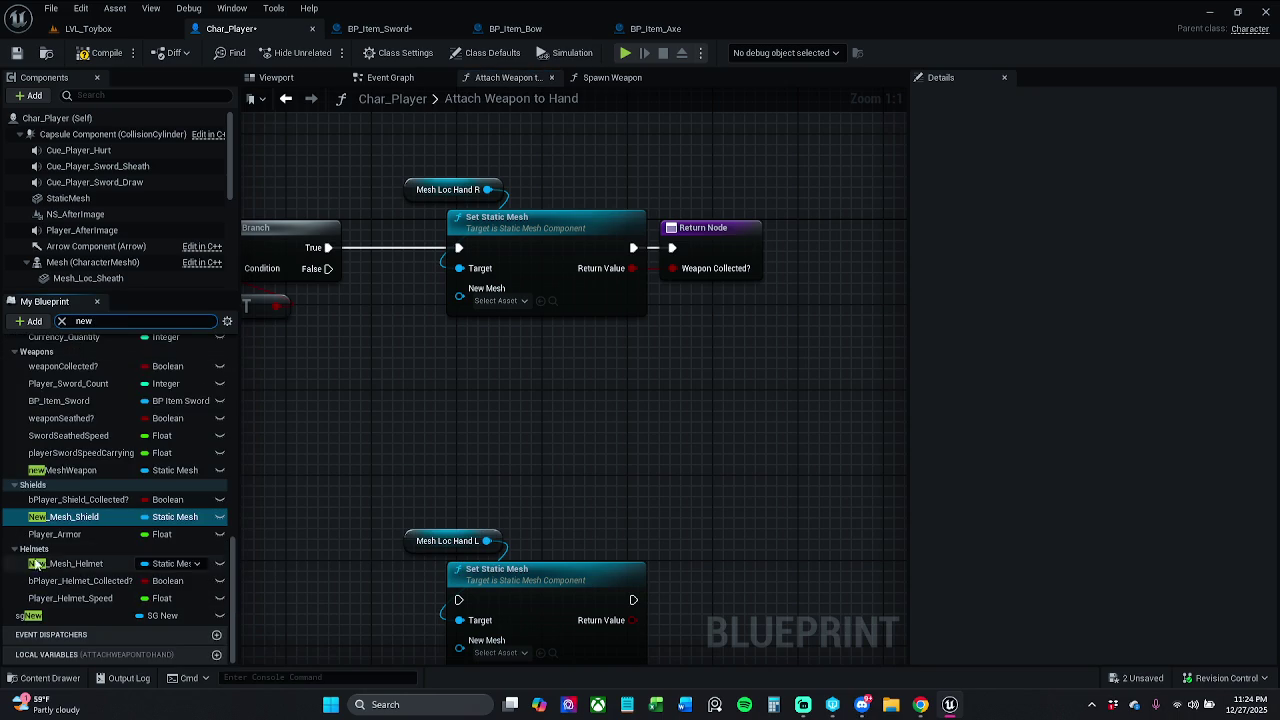
mouse_move(99, 470)
mouse_move(99, 469)
mouse_down()
mouse_move(444, 280)
mouse_move(460, 289)
mouse_move(440, 328)
mouse_up()
mouse_move(381, 384)
mouse_down()
mouse_move(763, 363)
mouse_move(491, 369)
mouse_up()
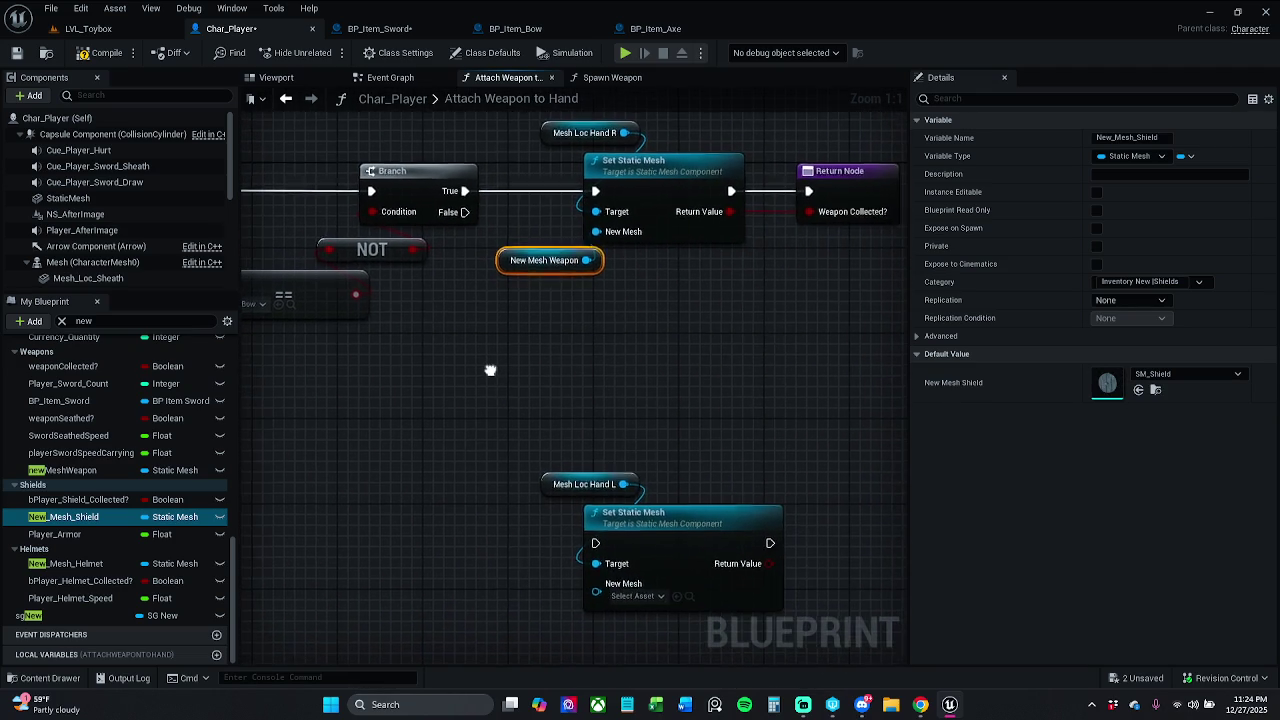
Wire the Branch False output to the lower Set Static Mesh and move that chain closer
mouse_move(464, 211)
mouse_down()
mouse_move(529, 342)
mouse_move(577, 525)
mouse_move(595, 542)
mouse_up()
mouse_move(637, 467)
mouse_down()
mouse_move(675, 526)
mouse_move(598, 407)
mouse_move(567, 398)
mouse_up()
click(568, 340)
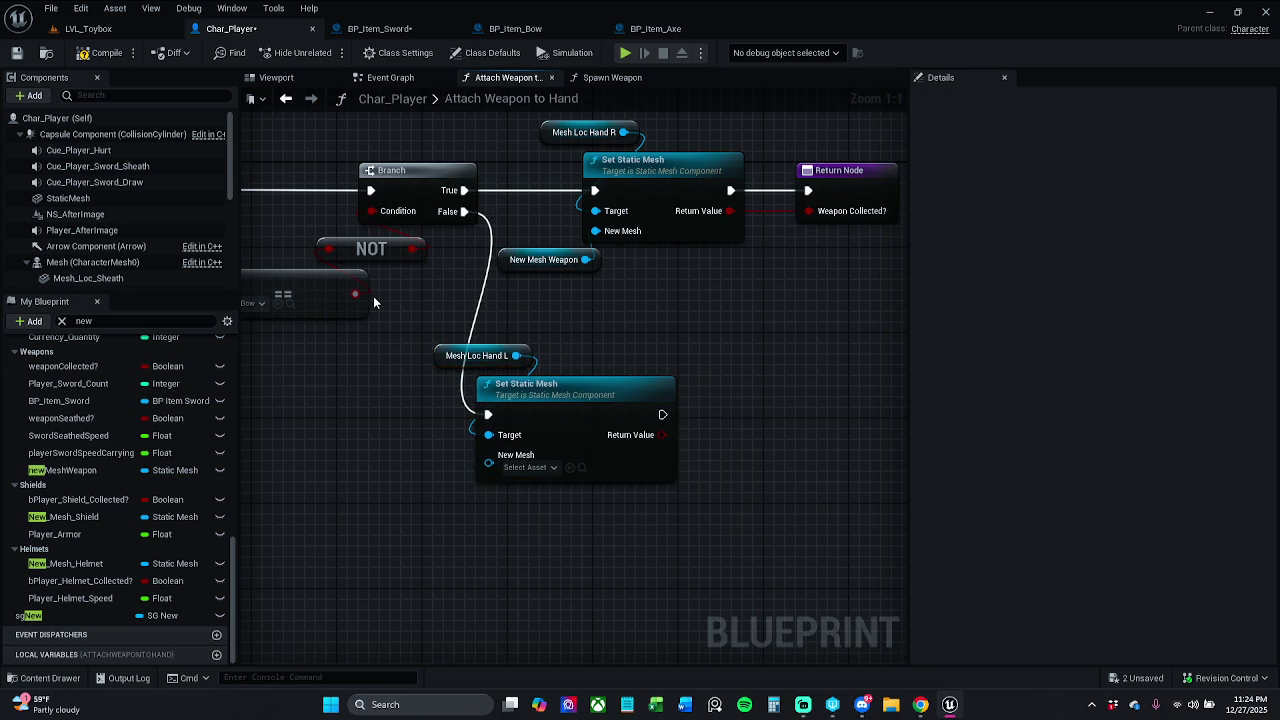
Connect a NewMeshWeapon getter to the lower Set Static Mesh's New Mesh pin
drag(372, 294, 449, 305)
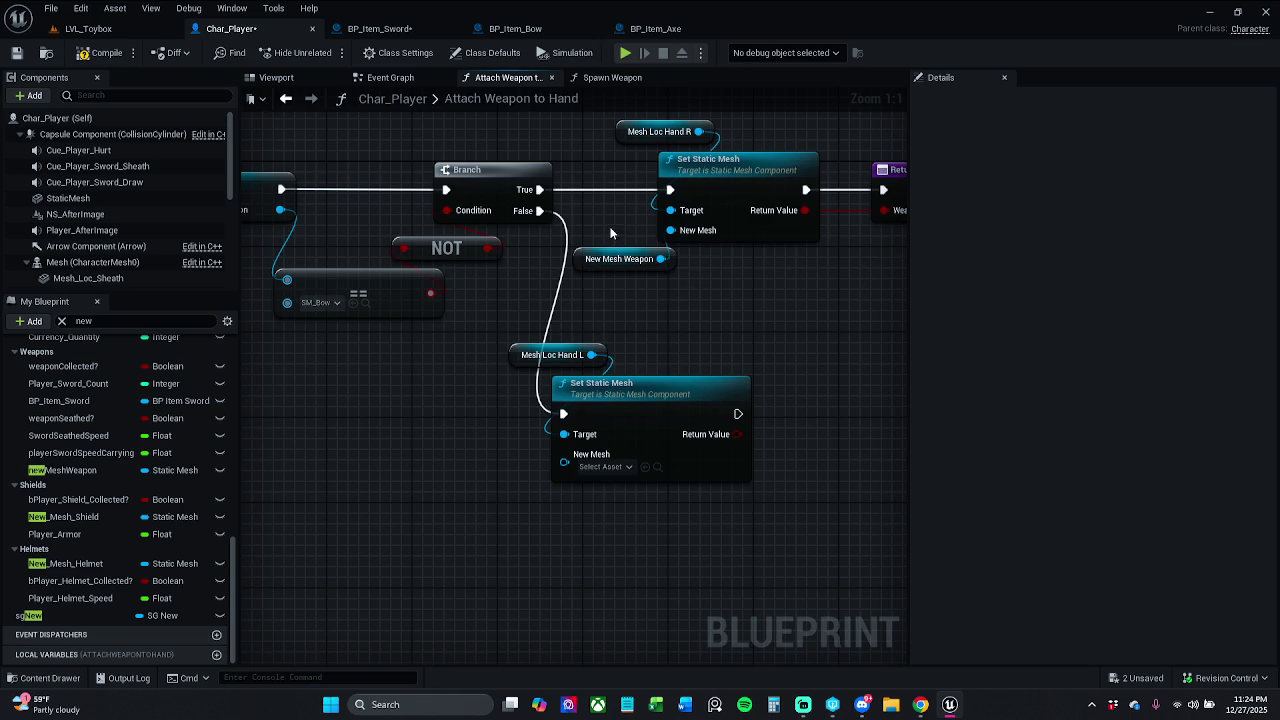
mouse_move(62, 470)
mouse_down()
mouse_move(556, 460)
mouse_move(574, 492)
mouse_move(594, 492)
mouse_up()
click(580, 470)
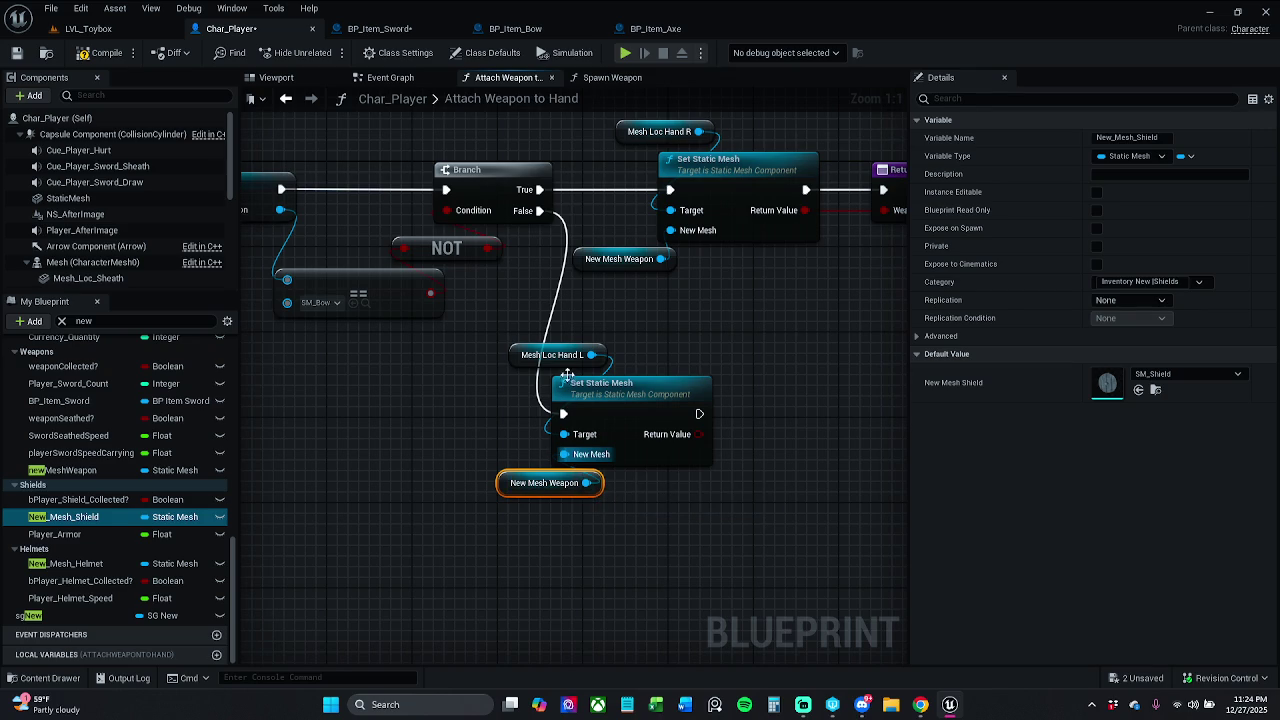
click(395, 228)
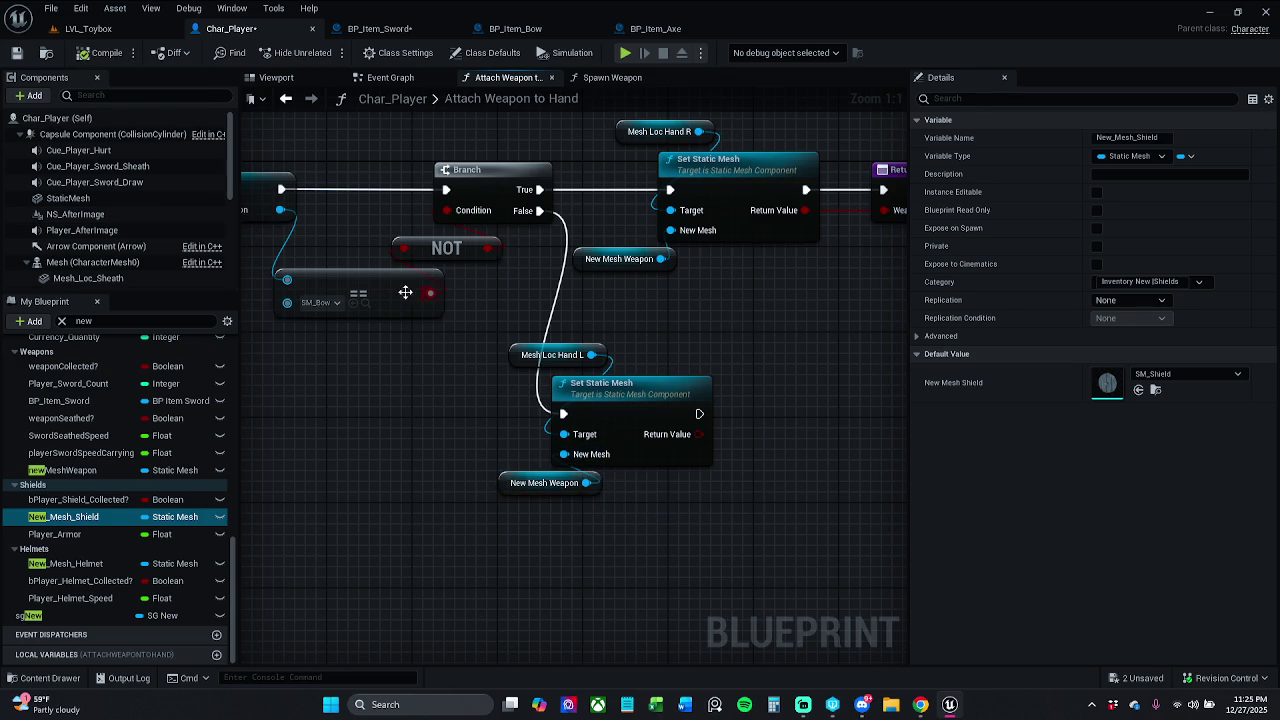
Duplicate the Return Node and run the lower Set Static Mesh into the copy
drag(432, 254, 229, 261)
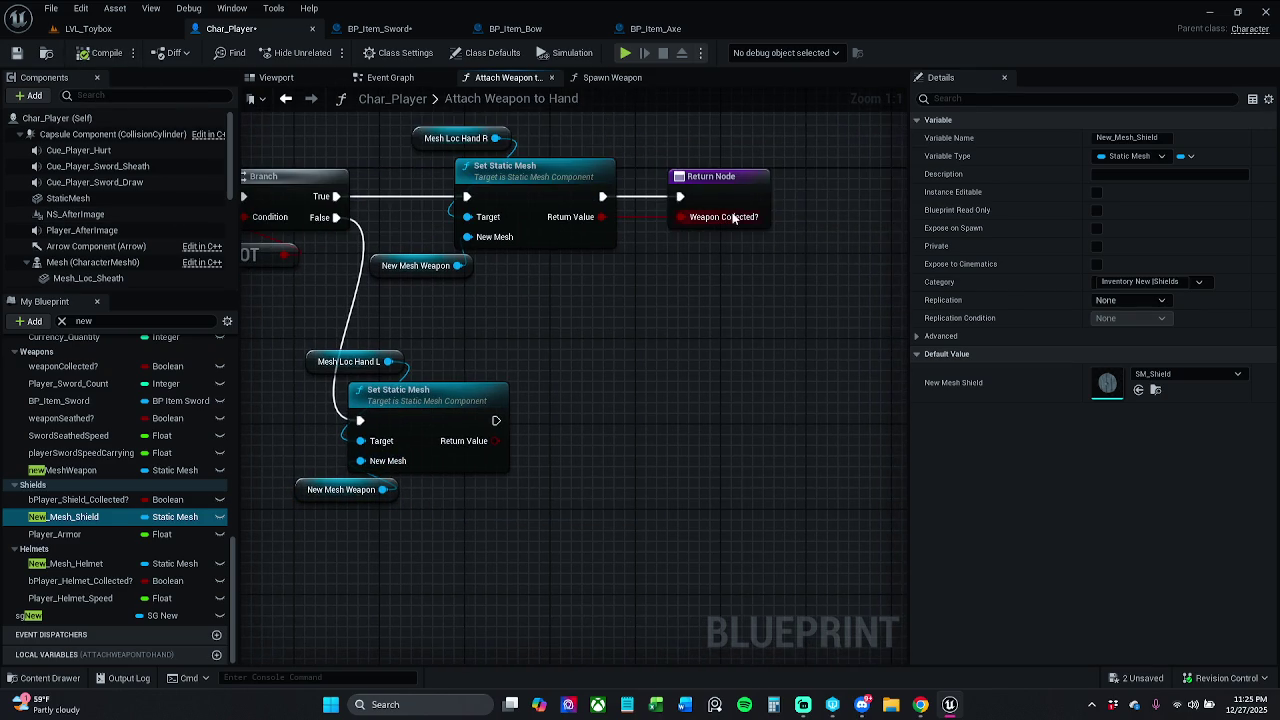
click(735, 220)
key(ctrl+w)
drag(748, 440, 617, 434)
drag(564, 421, 495, 420)
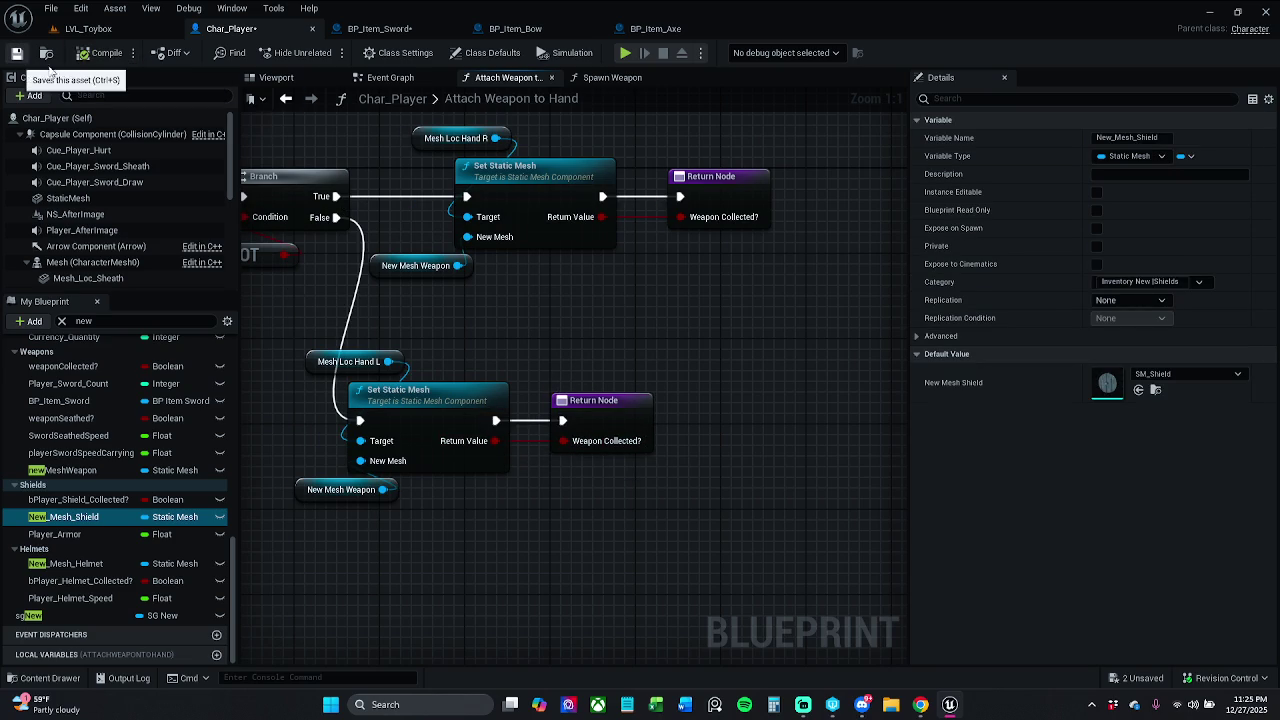
Save the Char_Player blueprint from the toolbar and let the save finish
click(17, 53)
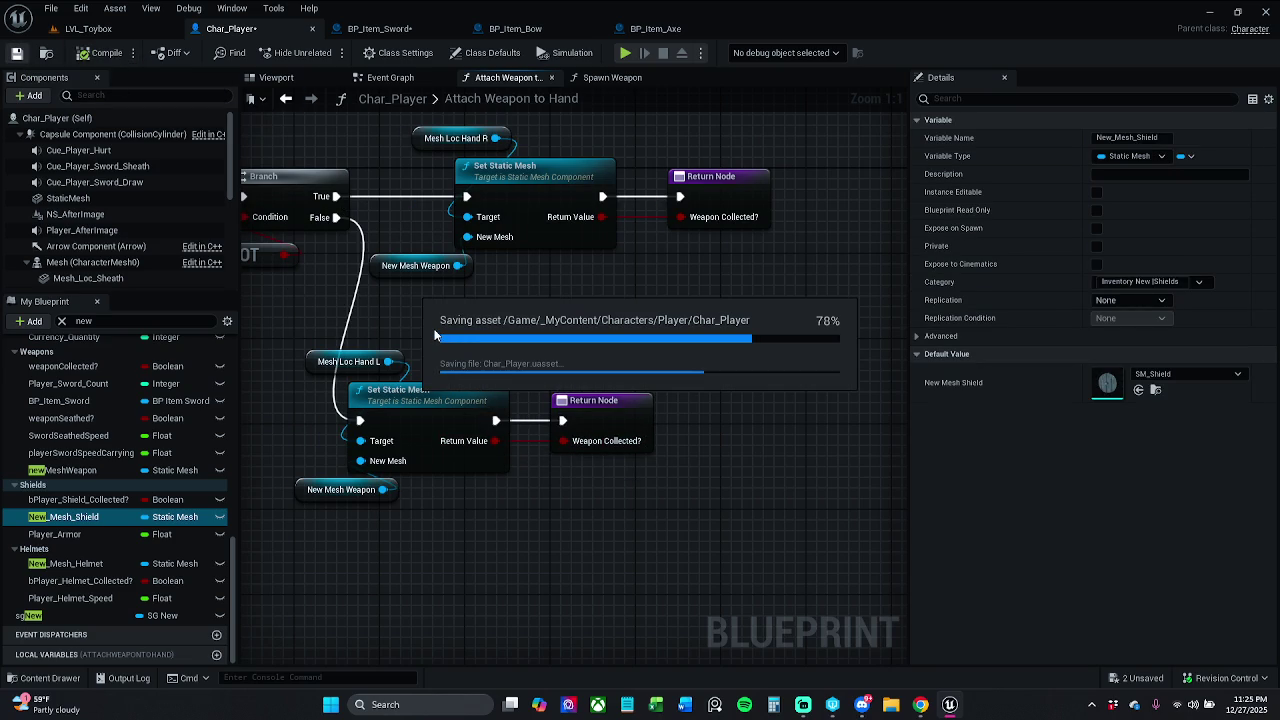
scroll(600, 322, down, 2)
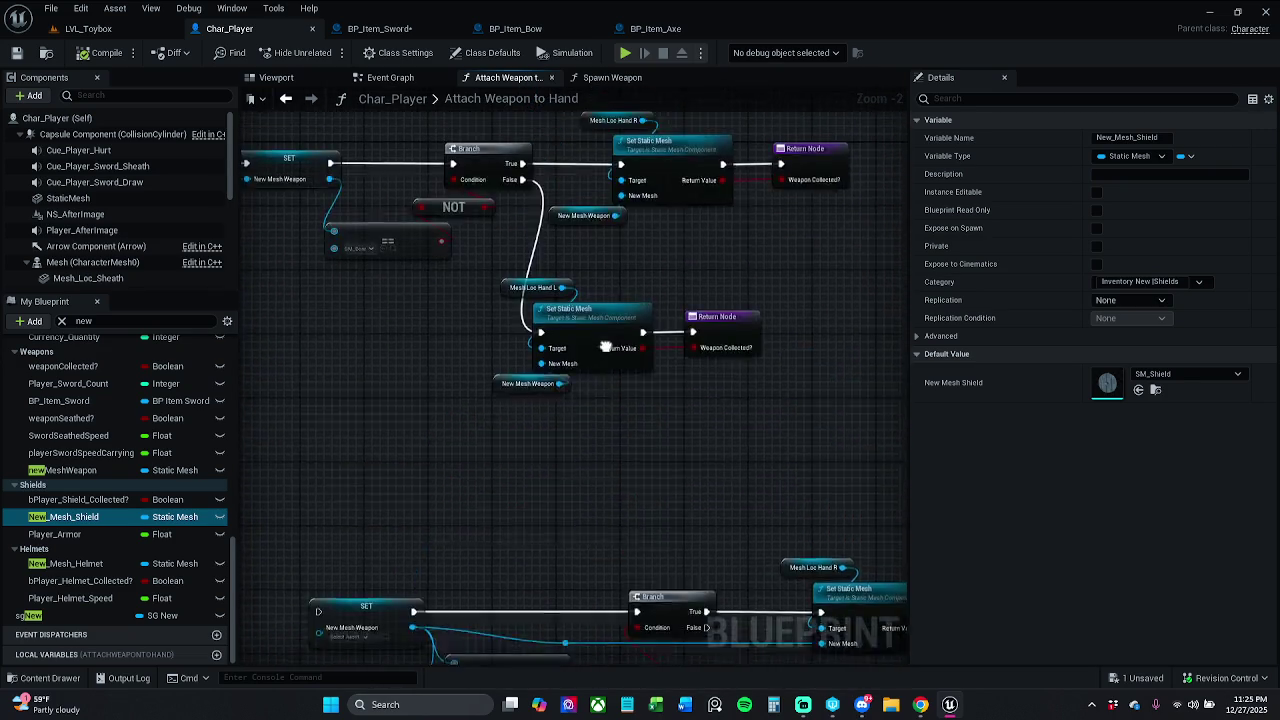
Play-test LVL_Toybox, running to pick up the bow, axe and sword
click(85, 28)
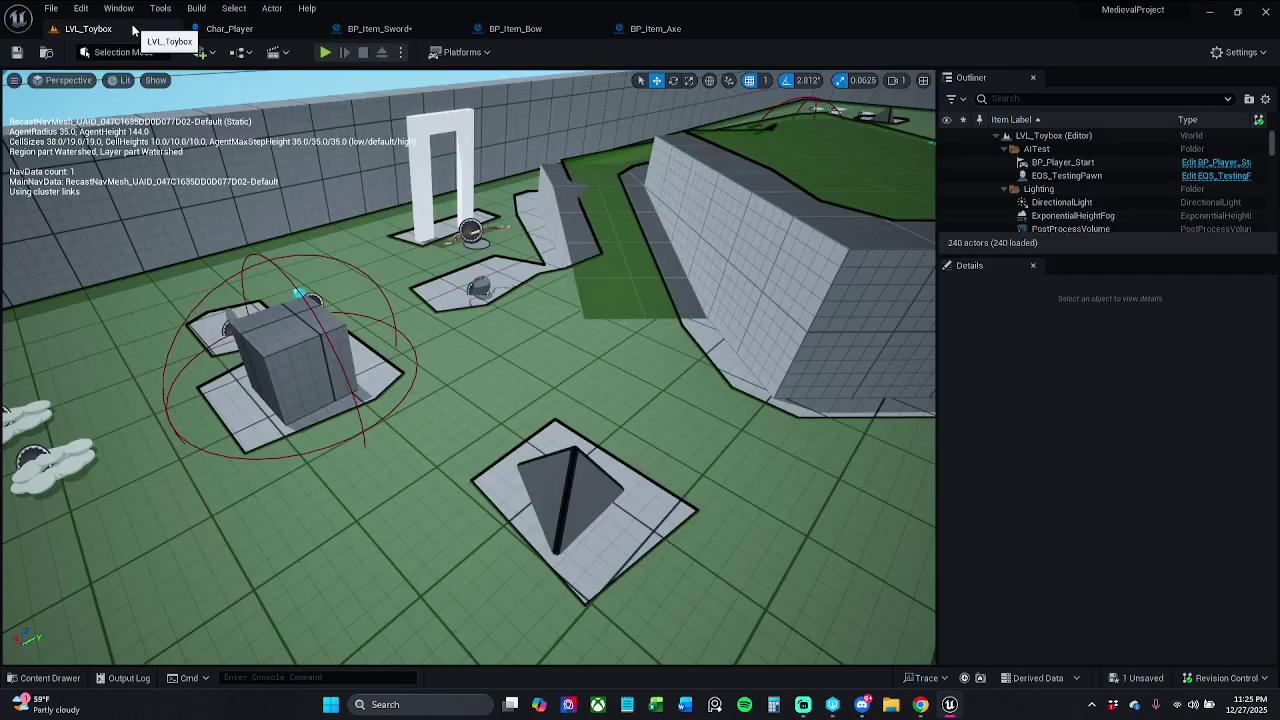
click(325, 52)
key(w)
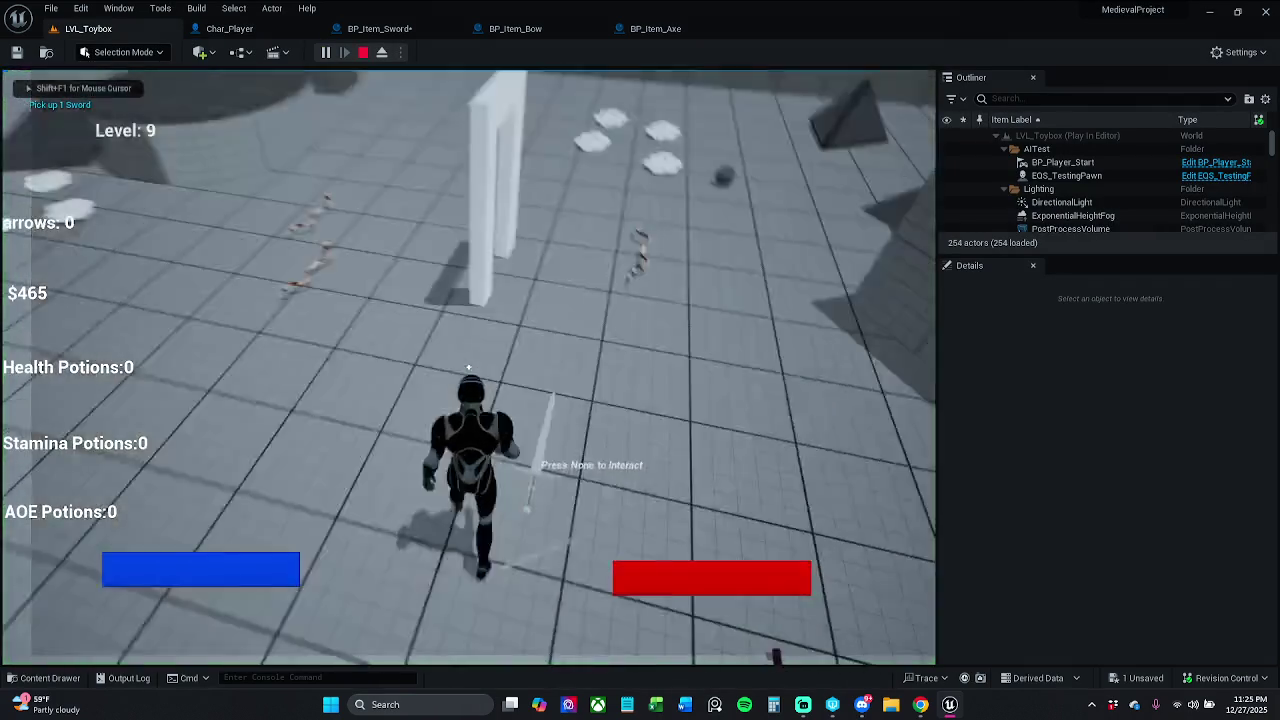
key(w)
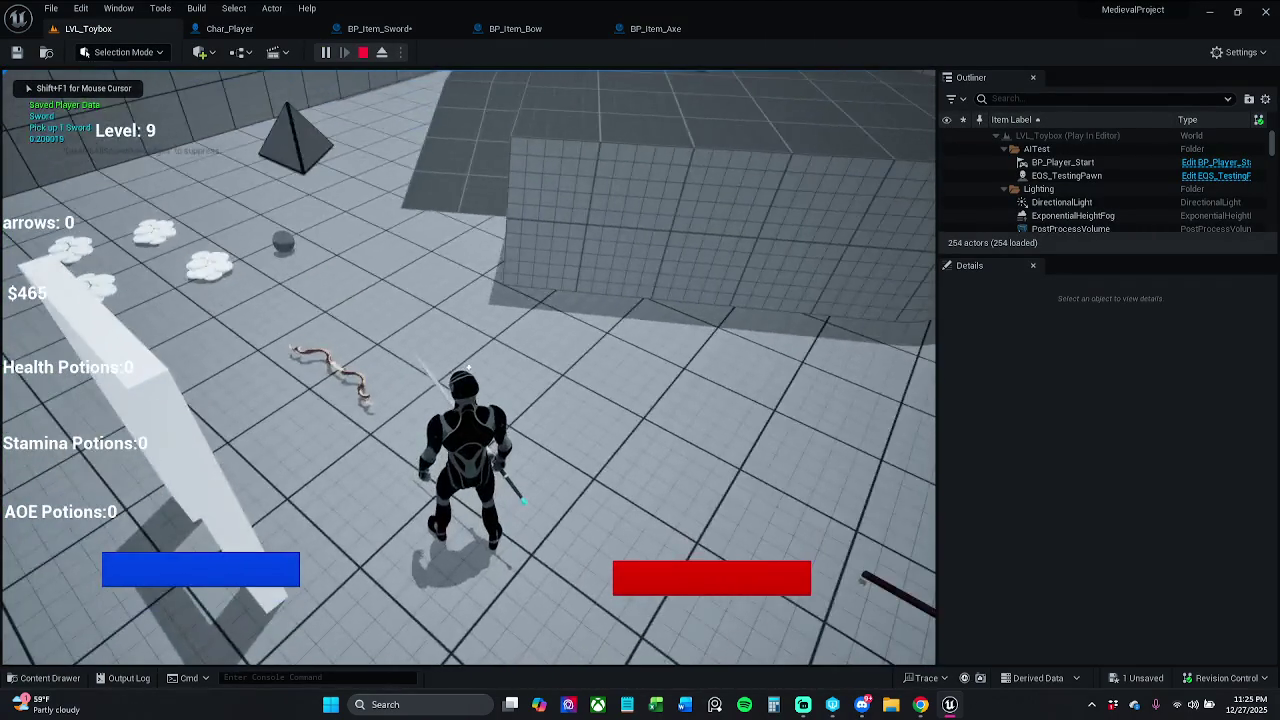
key(e)
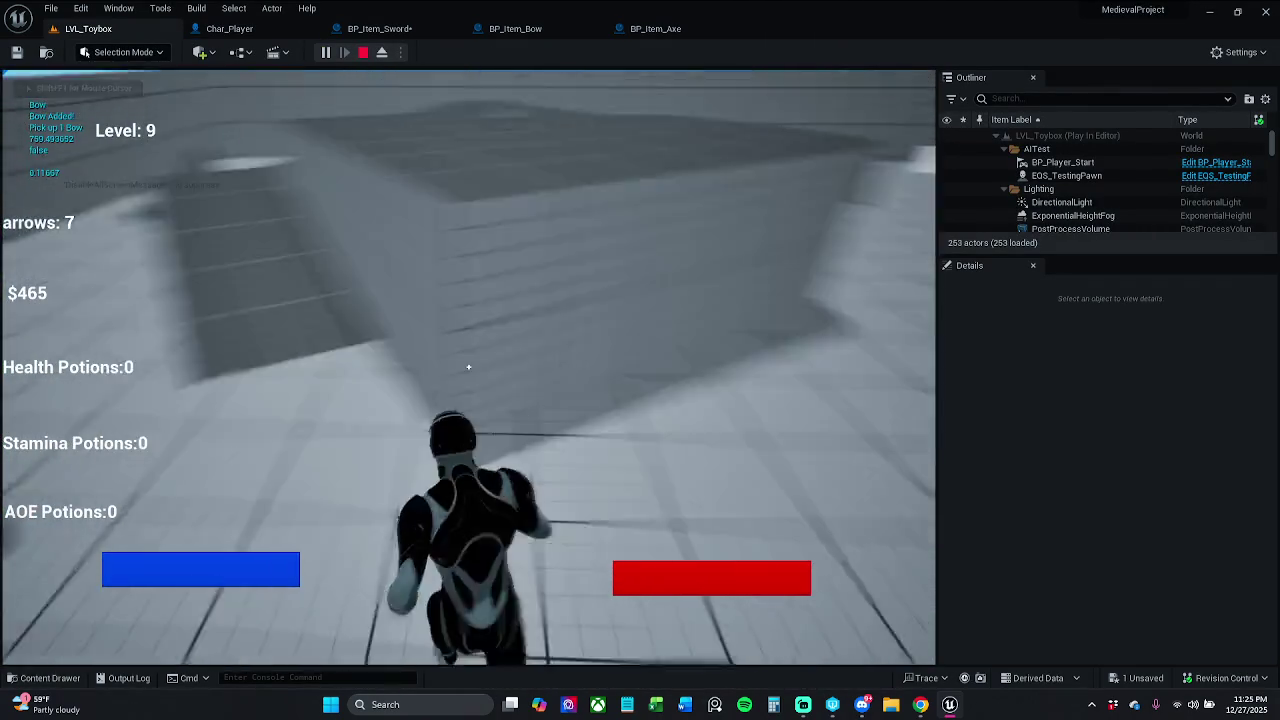
key(w)
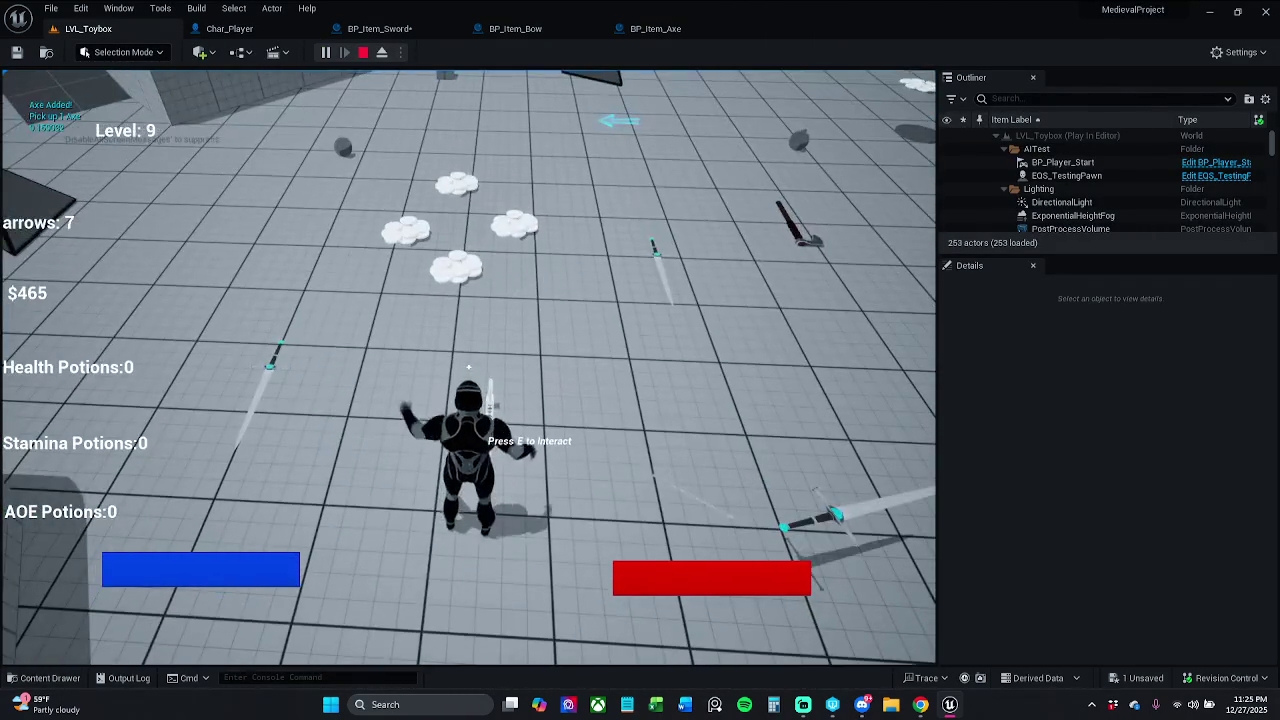
key(e)
key(w)
key(e)
Keep collecting coins, potions and weapons, stop the play-test, dismiss the errors notice, and show BP_Item_Sword
key(w)
key(w)
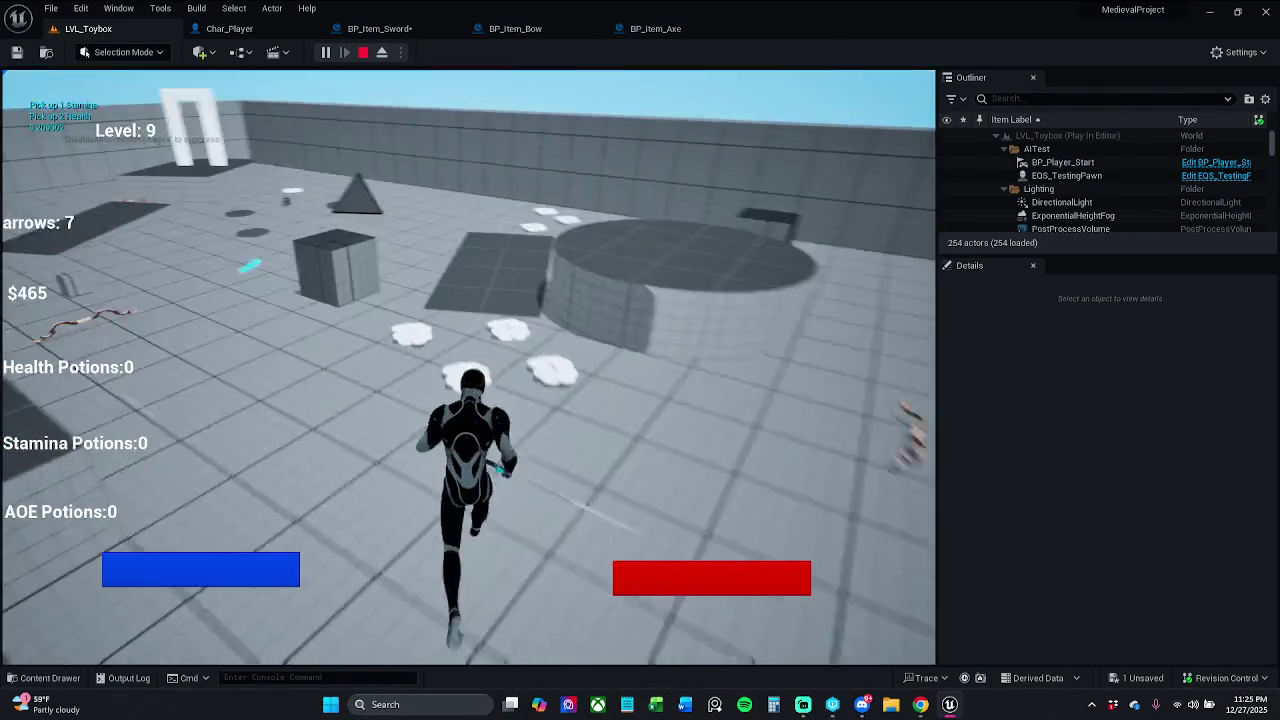
key(w)
key(e)
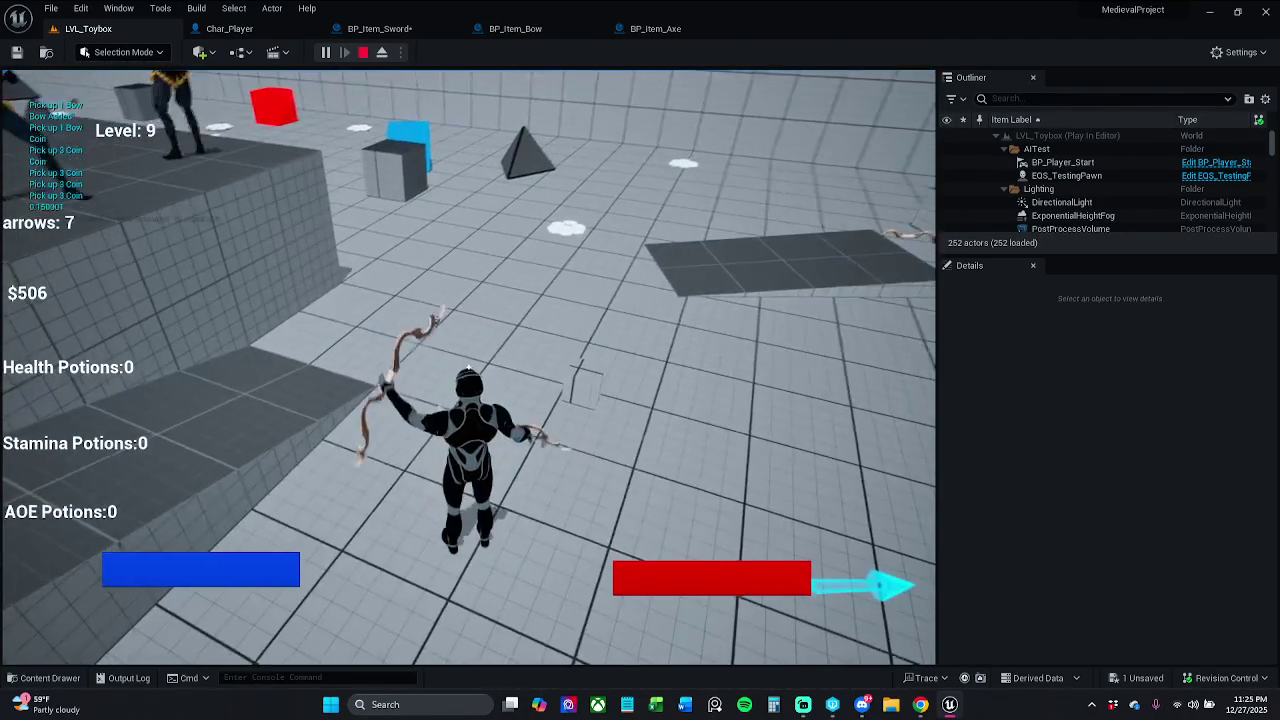
key(w)
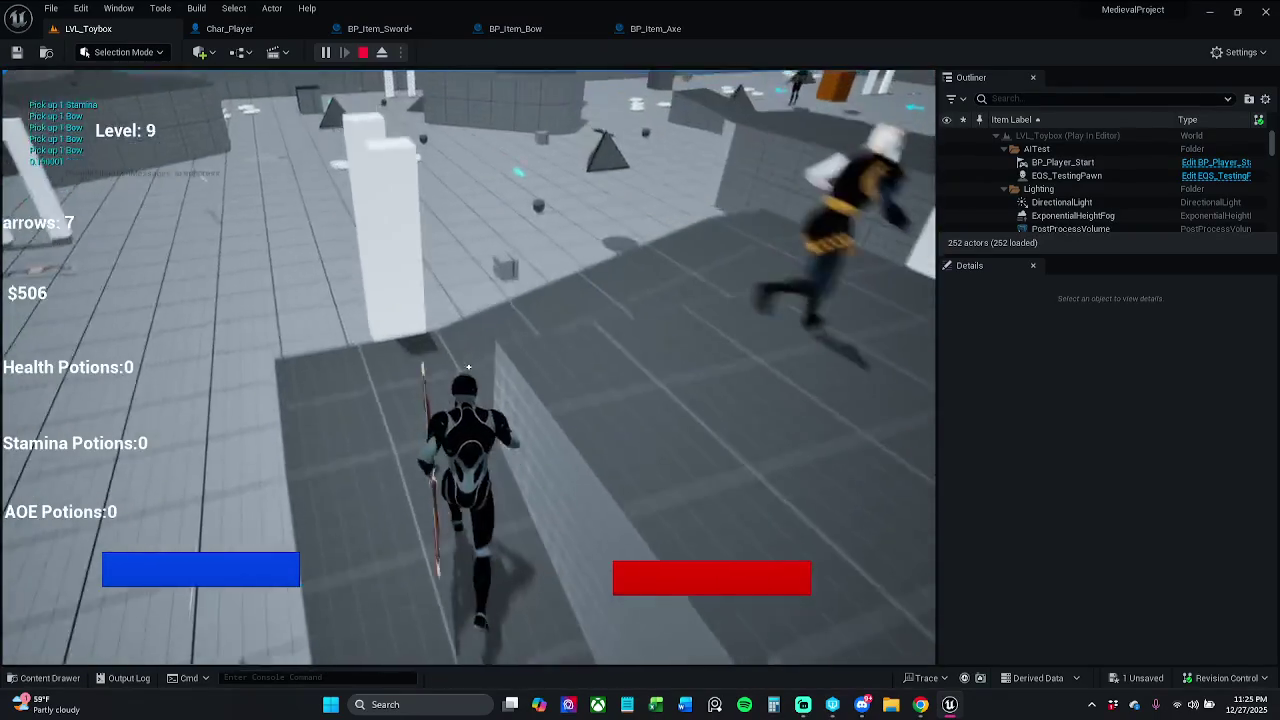
key(space)
key(w)
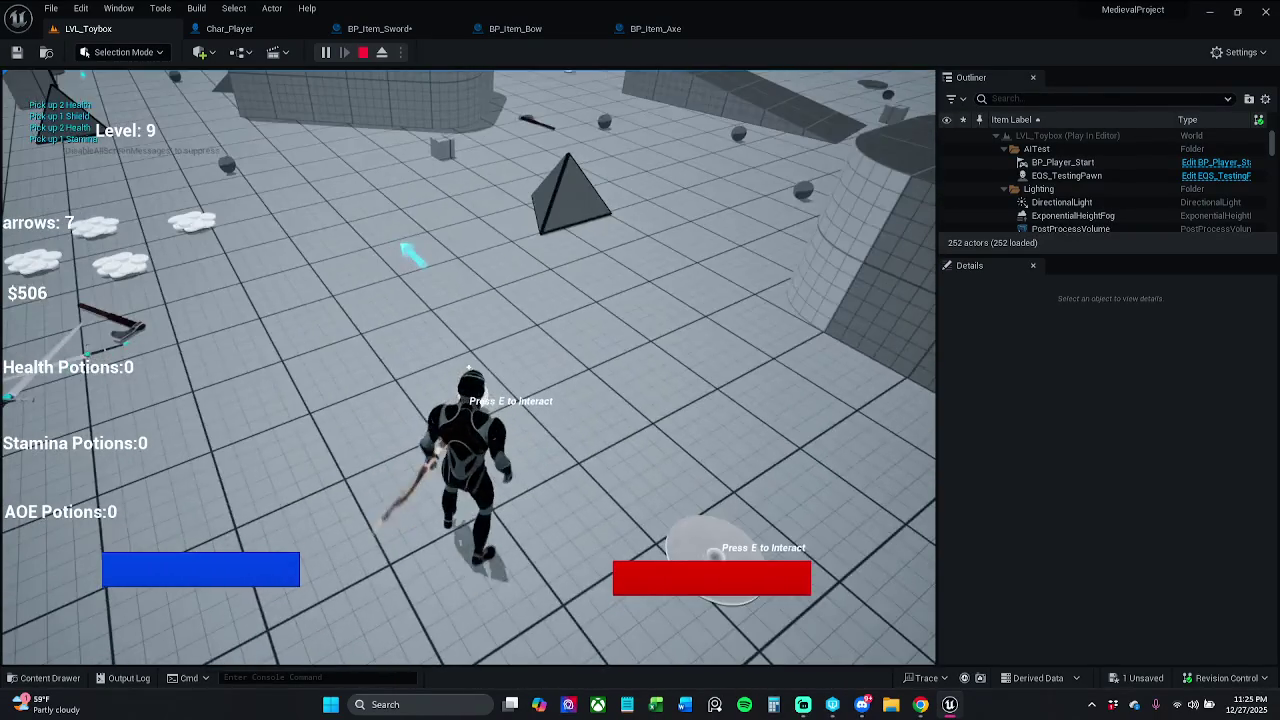
key(w)
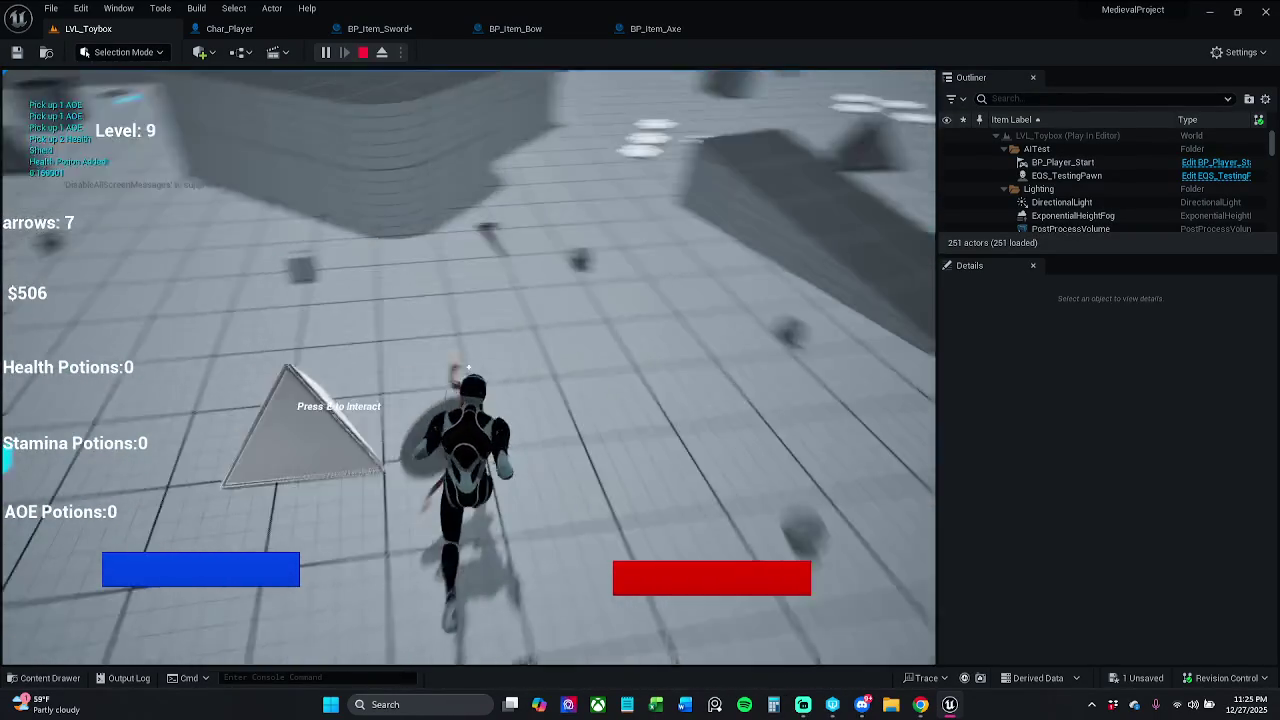
key(e)
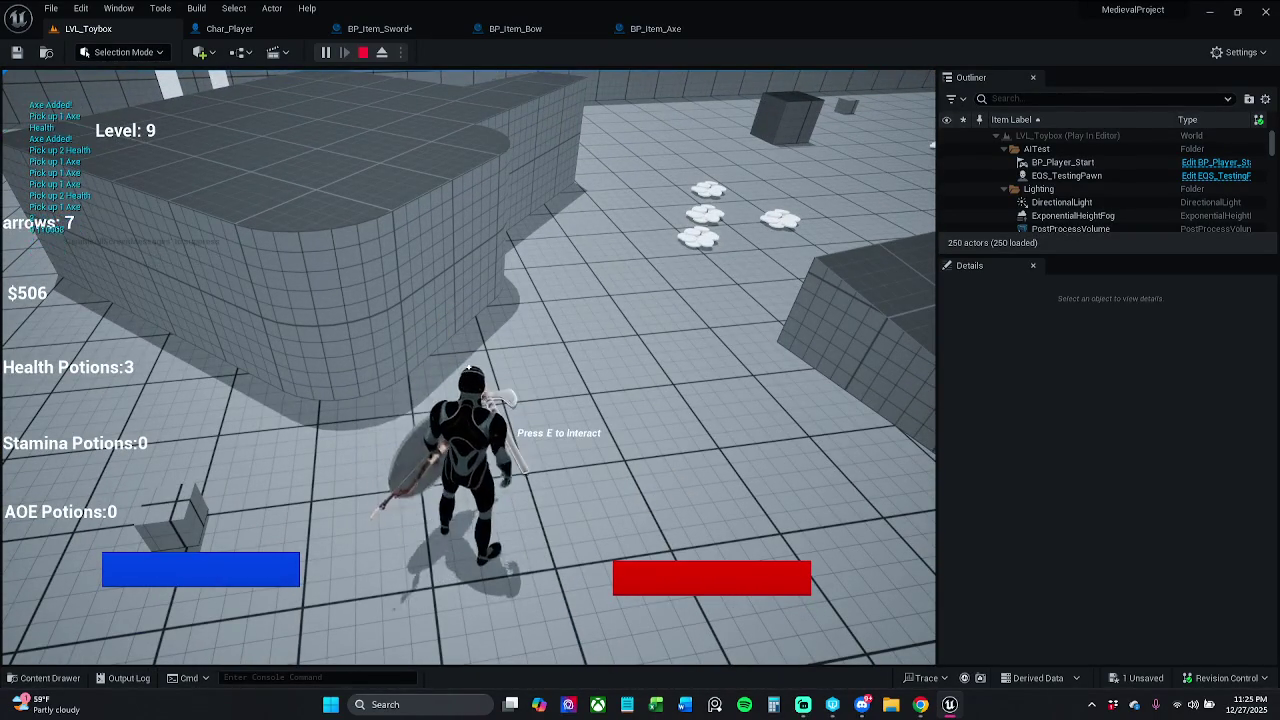
key(e)
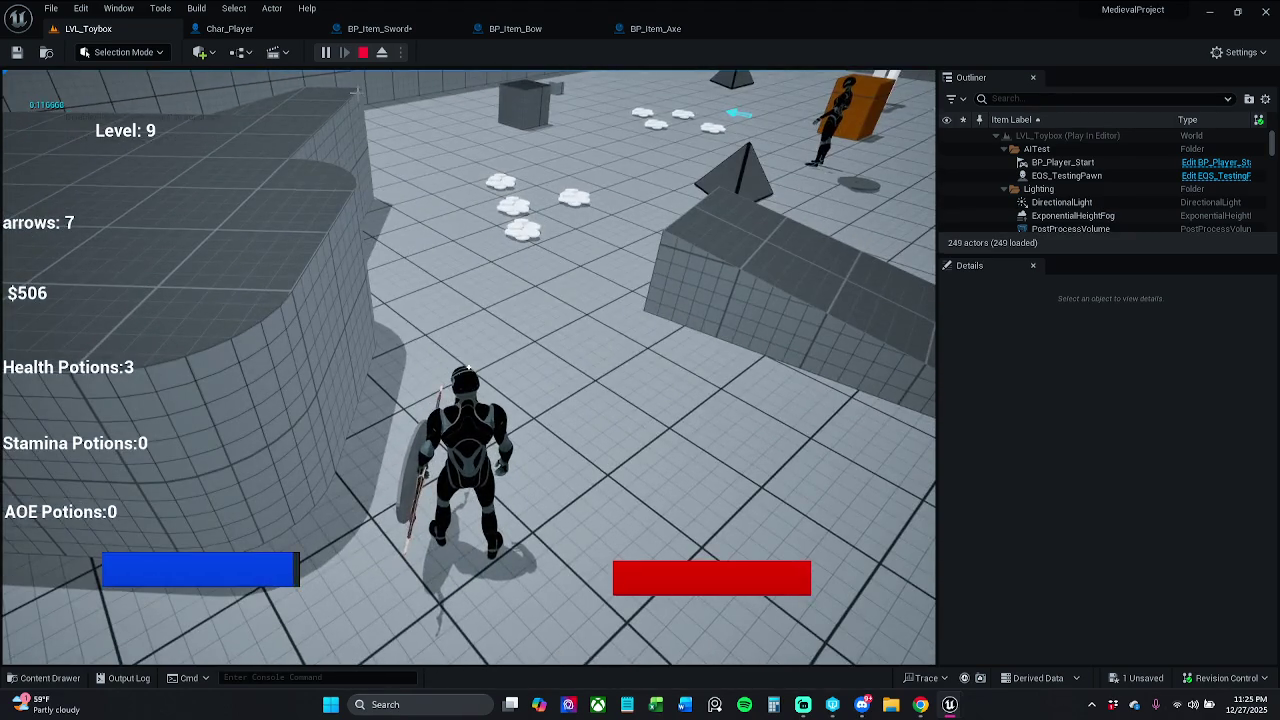
key(Escape)
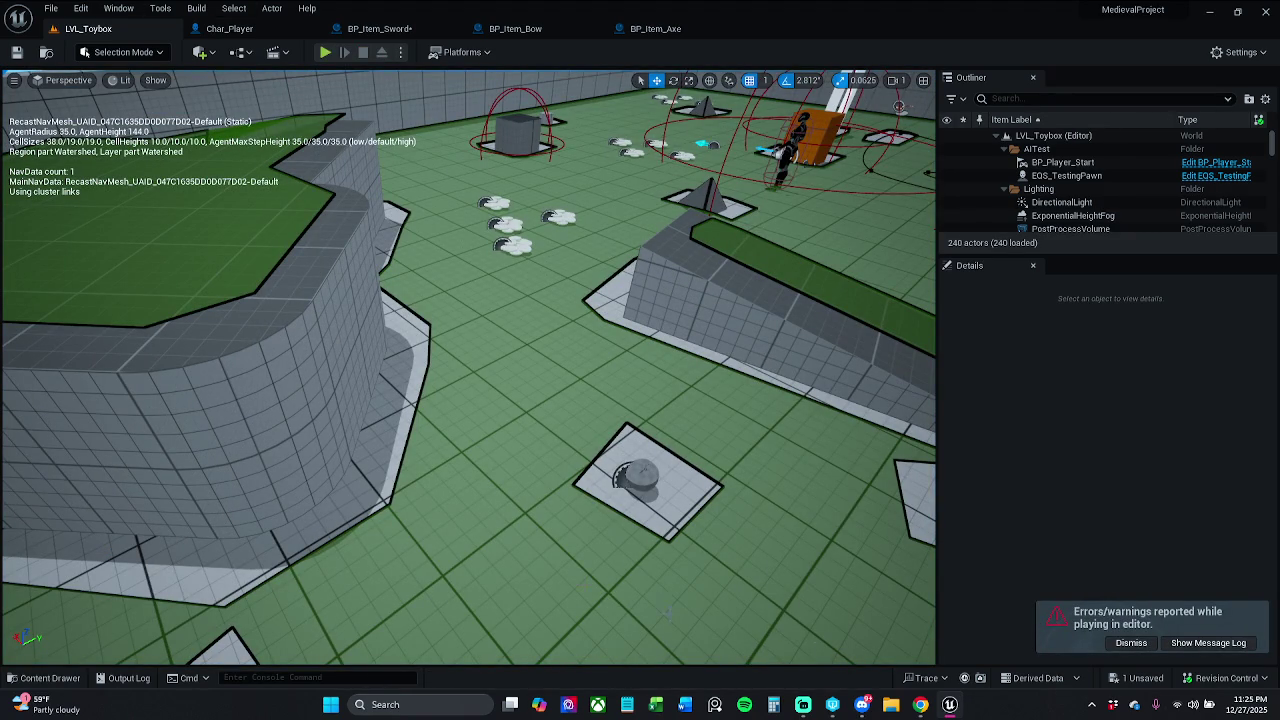
click(1218, 645)
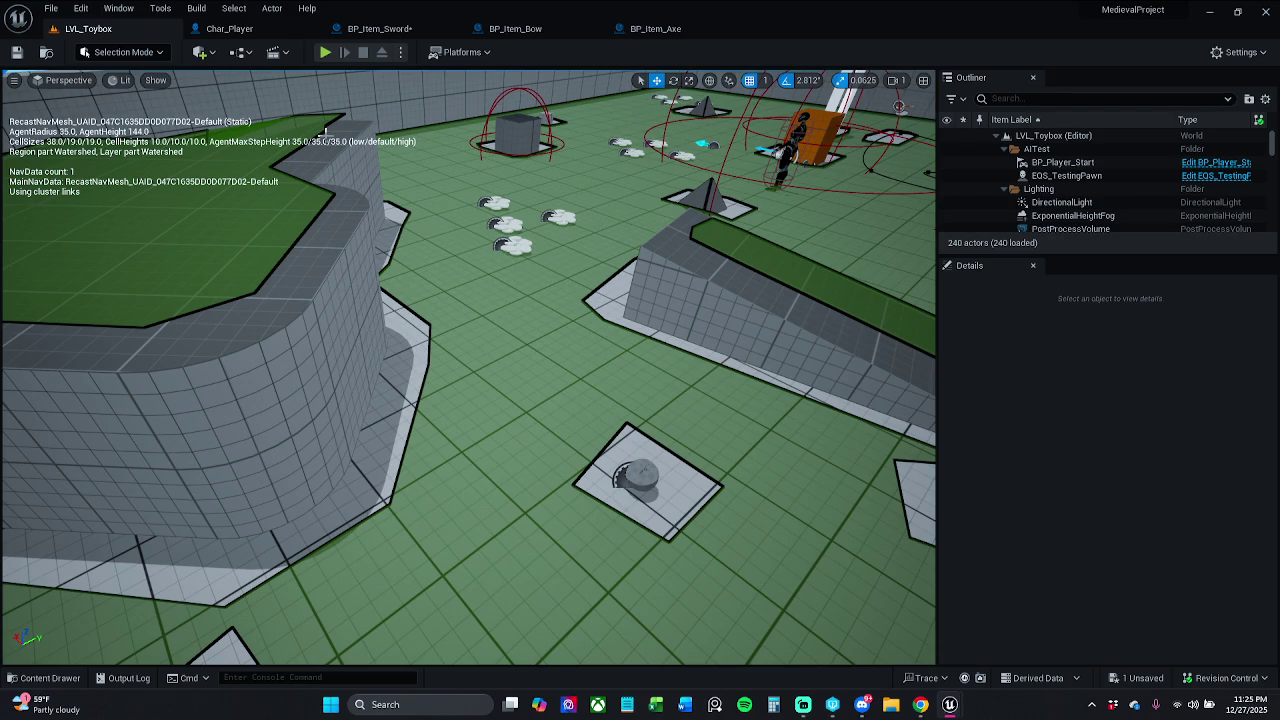
click(382, 28)
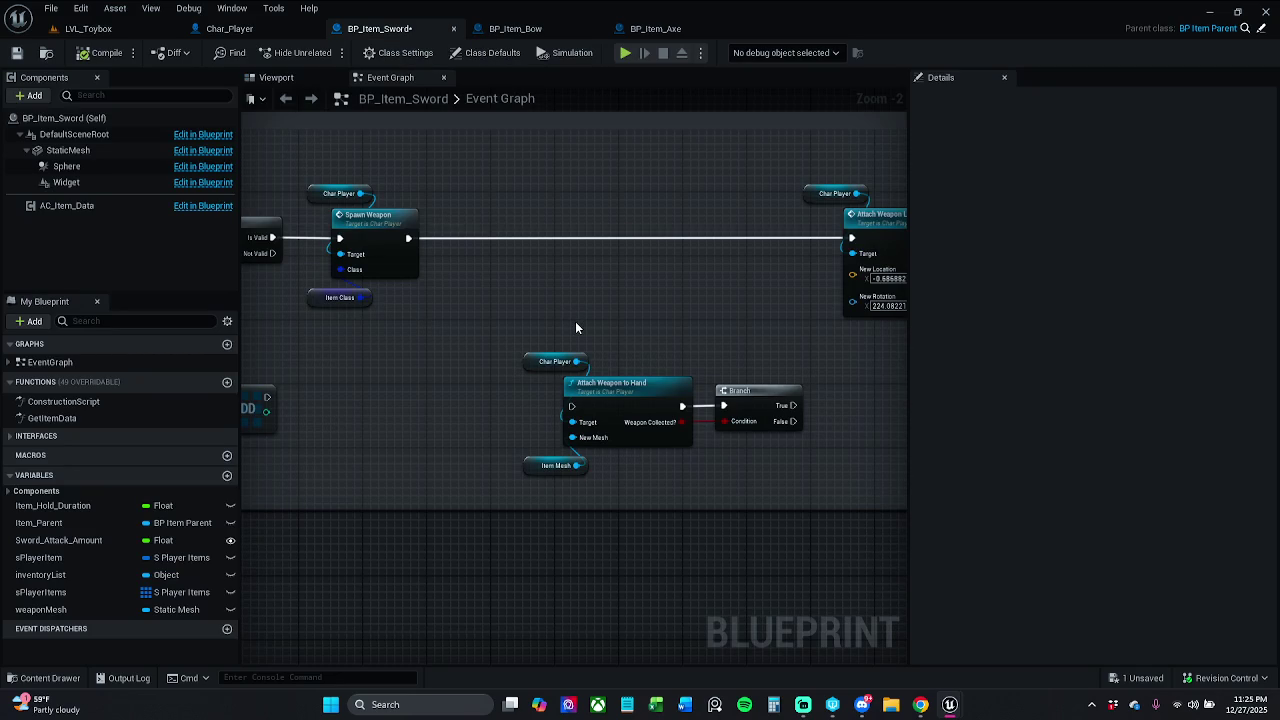
In Char_Player's Attach Weapon to Hand function, delete the lower node group
click(263, 30)
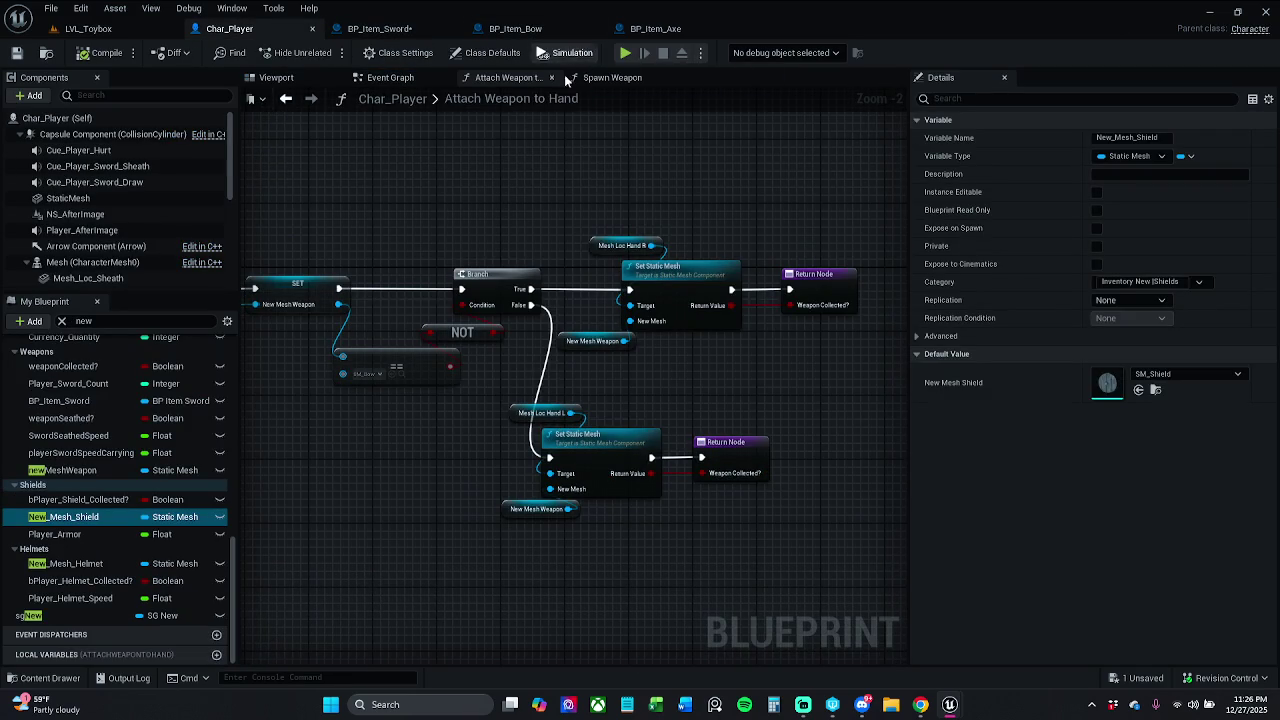
drag(560, 383, 508, 346)
drag(551, 415, 696, 479)
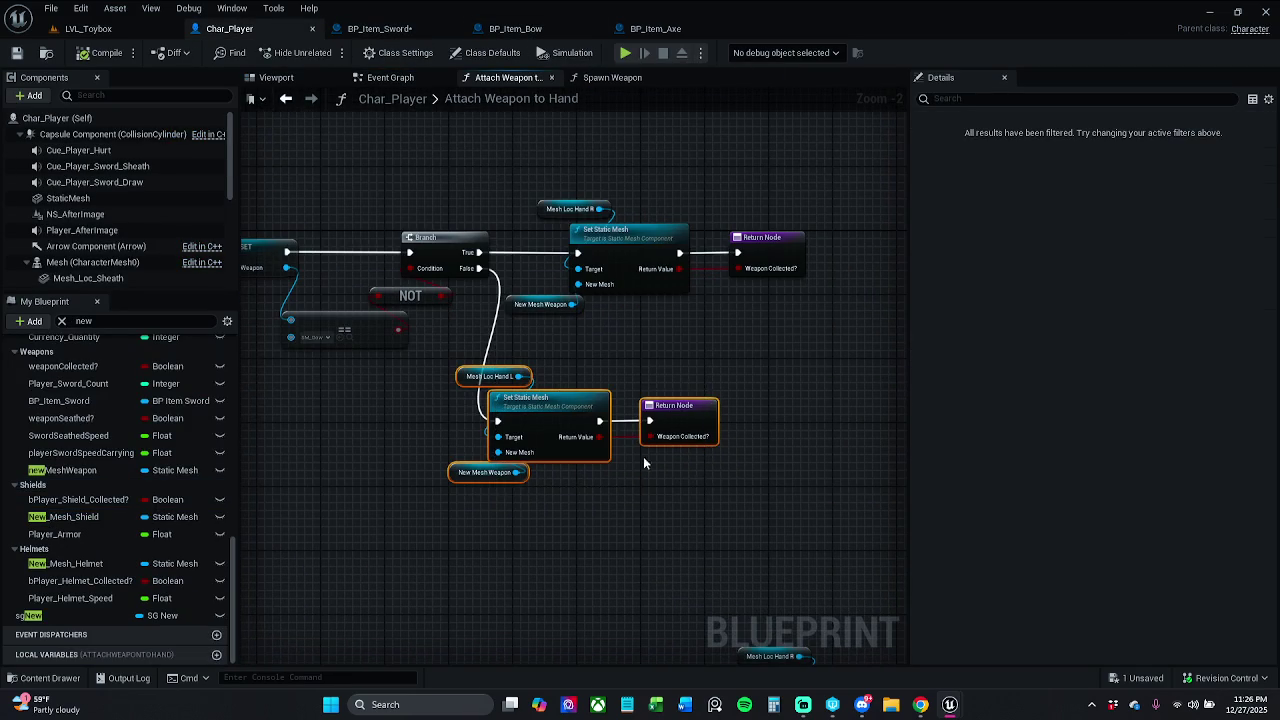
mouse_move(594, 412)
mouse_down()
mouse_move(594, 444)
mouse_move(638, 451)
mouse_move(777, 398)
mouse_move(699, 316)
mouse_move(732, 401)
mouse_move(690, 424)
mouse_move(698, 396)
mouse_up()
scroll(699, 316, down, 1)
scroll(690, 424, down, 1)
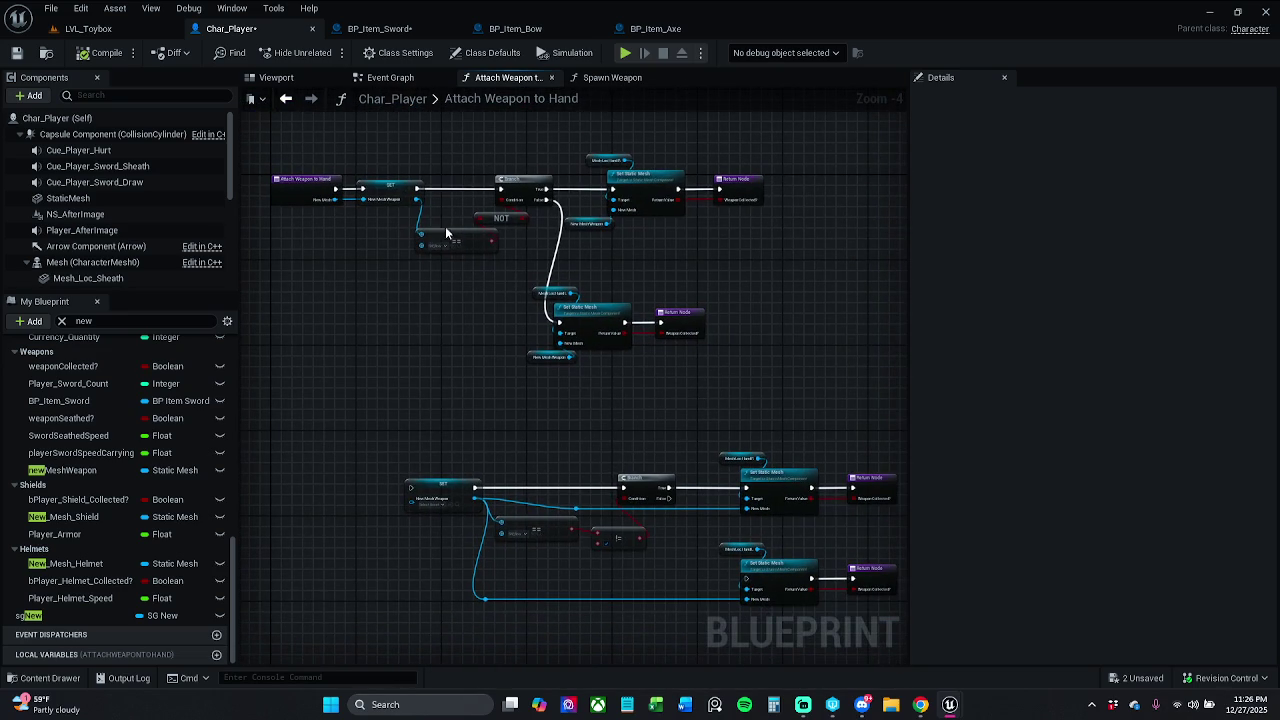
drag(459, 226, 684, 382)
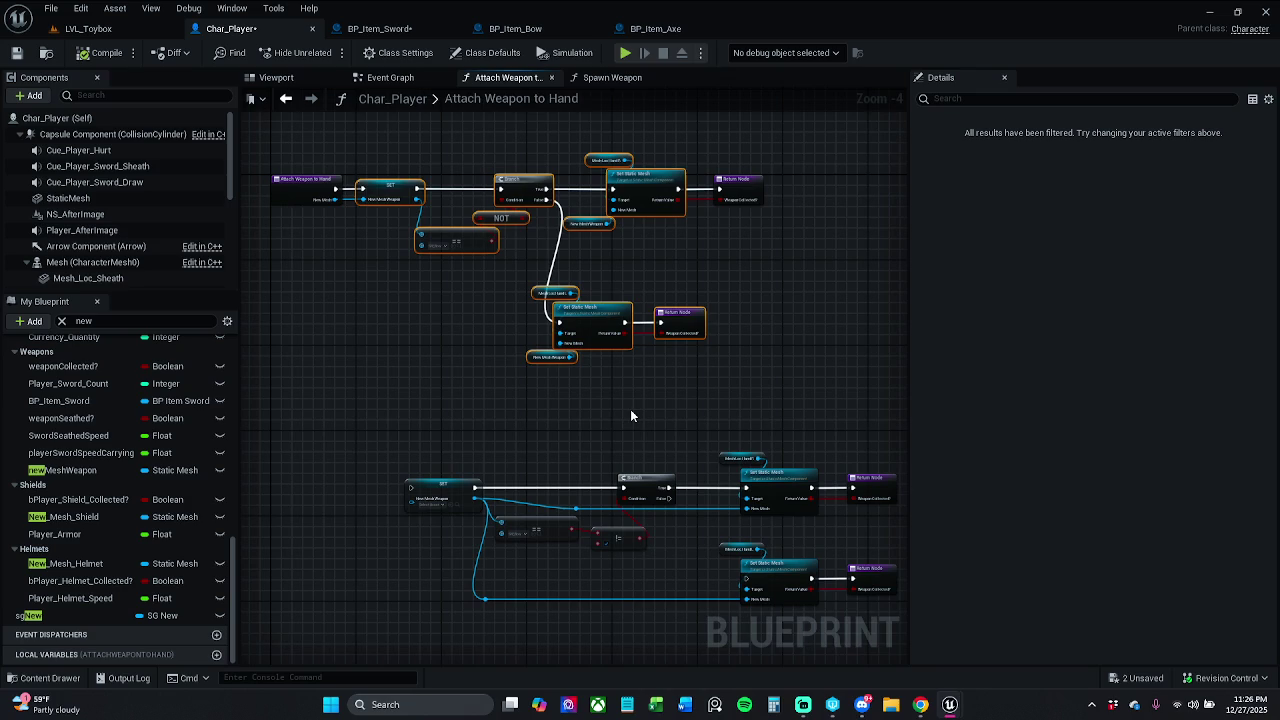
drag(634, 418, 603, 381)
mouse_move(426, 387)
mouse_down()
mouse_move(700, 489)
mouse_move(774, 590)
mouse_up()
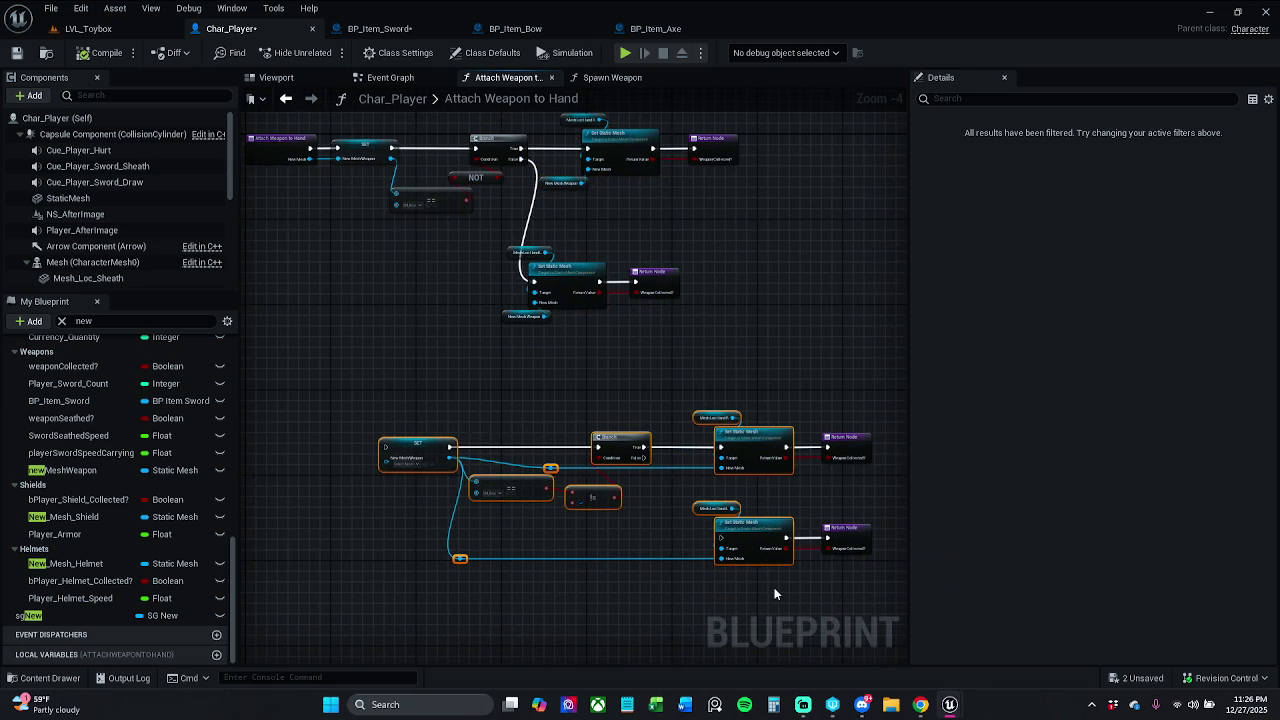
key(Delete)
key(Home)
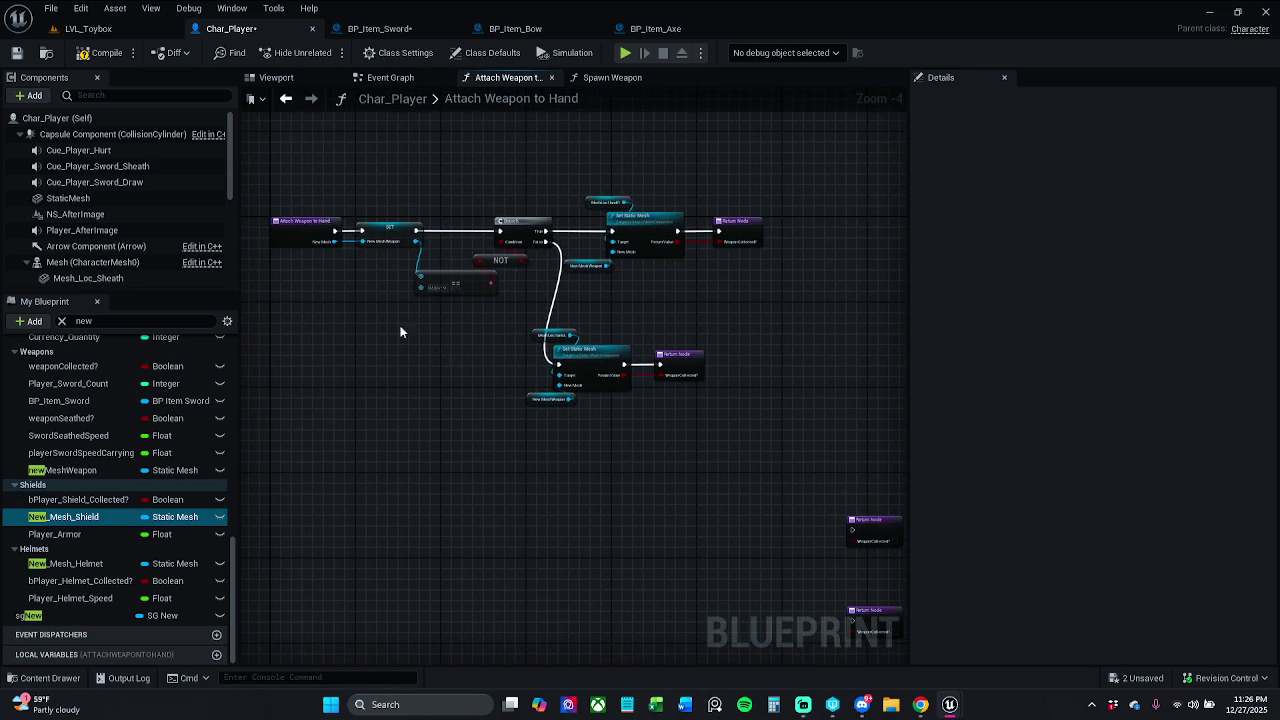
Copy the upper node group, paste it below, and arrange the SET, Branch and Set Static Mesh nodes
drag(363, 181, 642, 448)
key(ctrl+c)
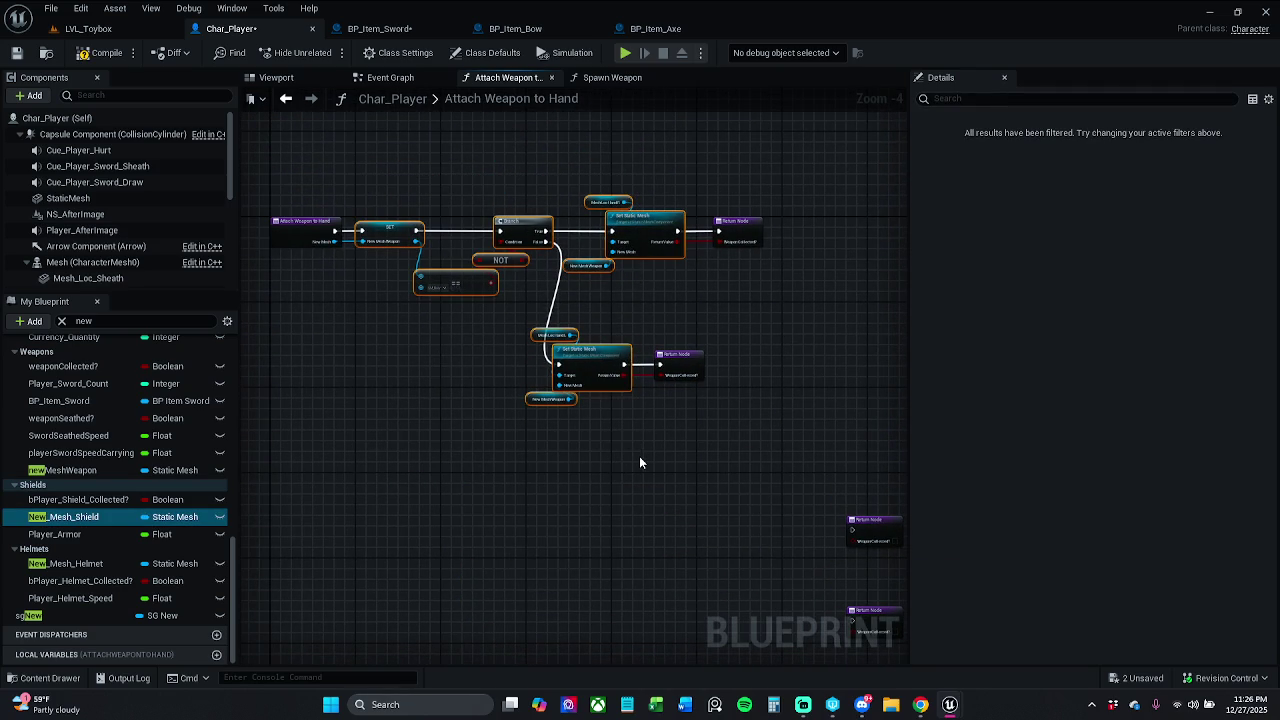
key(ctrl+v)
mouse_move(485, 545)
mouse_down()
mouse_move(850, 405)
mouse_move(840, 383)
mouse_up()
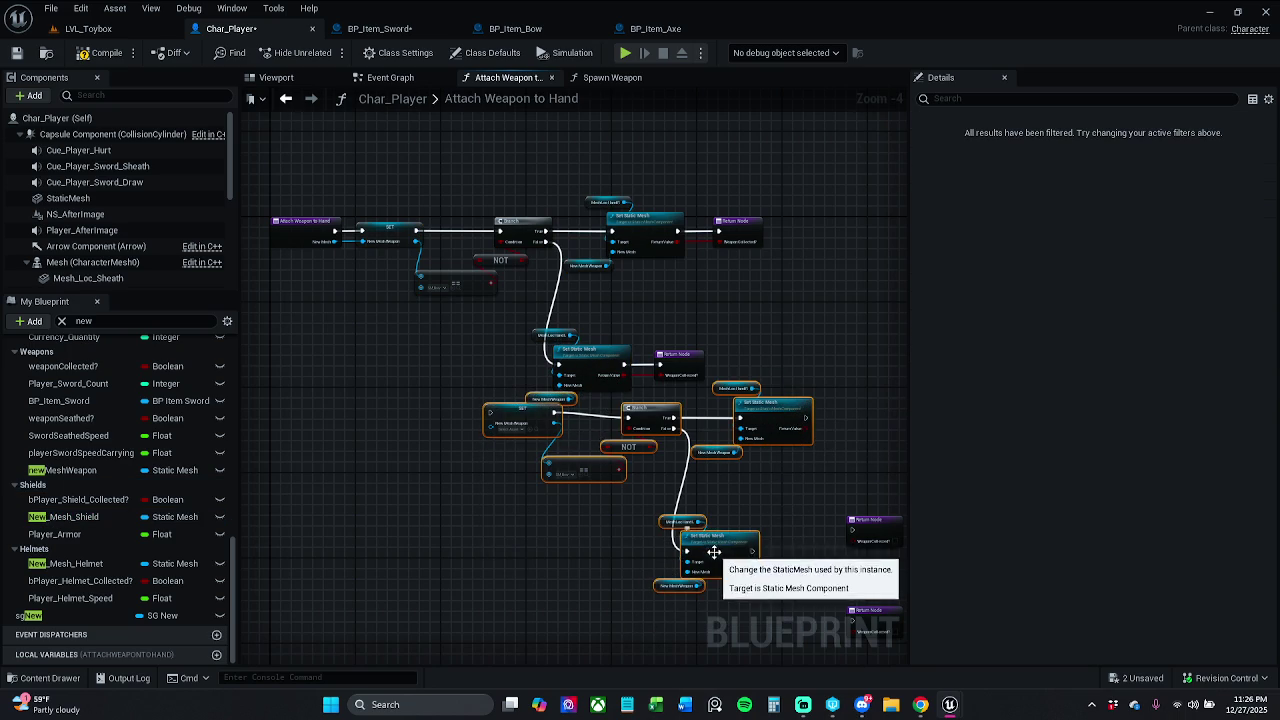
drag(712, 552, 673, 620)
scroll(557, 431, up, 3)
mouse_move(512, 518)
mouse_down()
mouse_move(572, 393)
mouse_move(532, 277)
mouse_up()
click(520, 500)
click(350, 356)
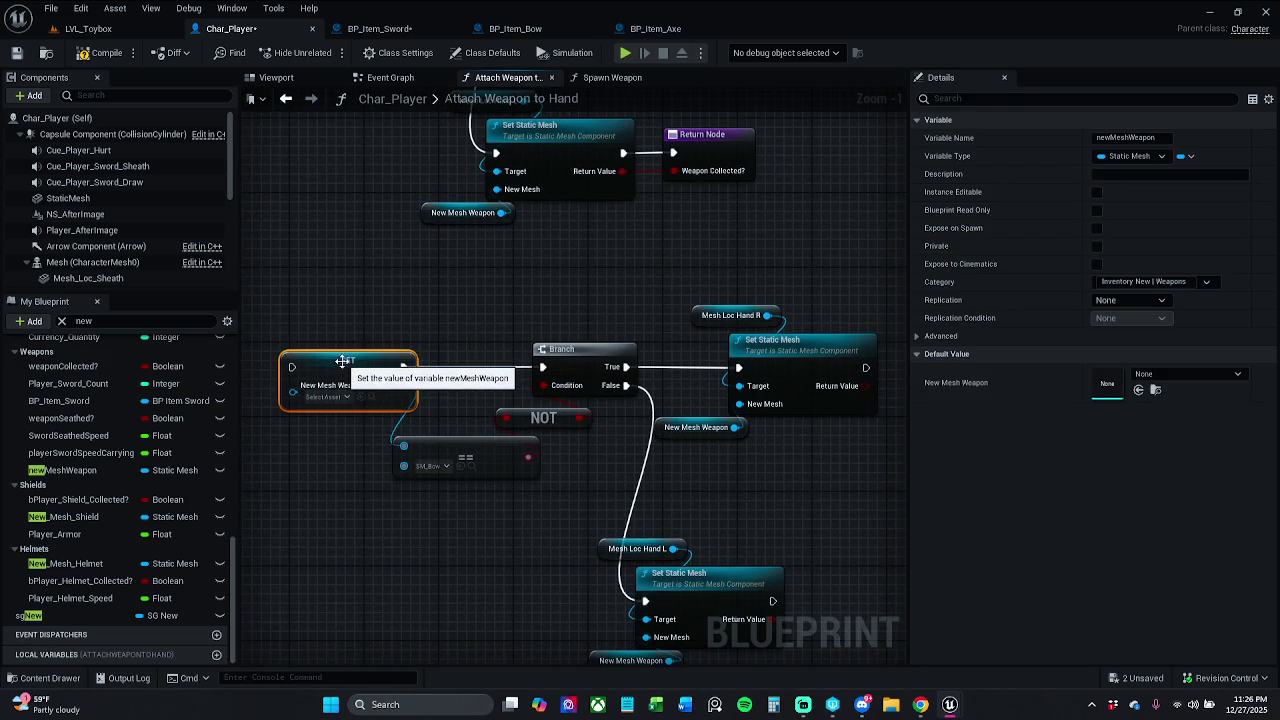
scroll(339, 284, down, 3)
mouse_move(339, 284)
mouse_down()
mouse_move(634, 457)
mouse_move(600, 520)
mouse_up()
scroll(702, 403, up, 5)
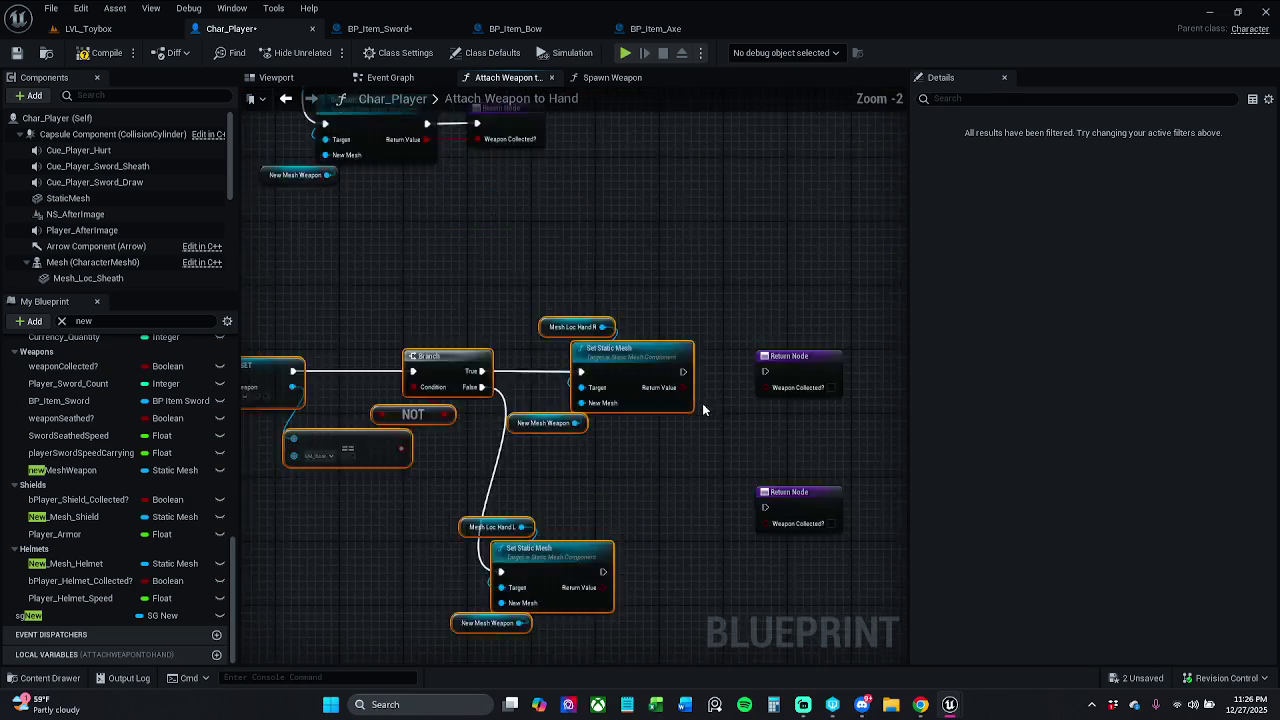
click(715, 438)
Wire both Set Static Mesh nodes to their Return Nodes with Weapon Collected? linked, then save
drag(744, 289, 717, 292)
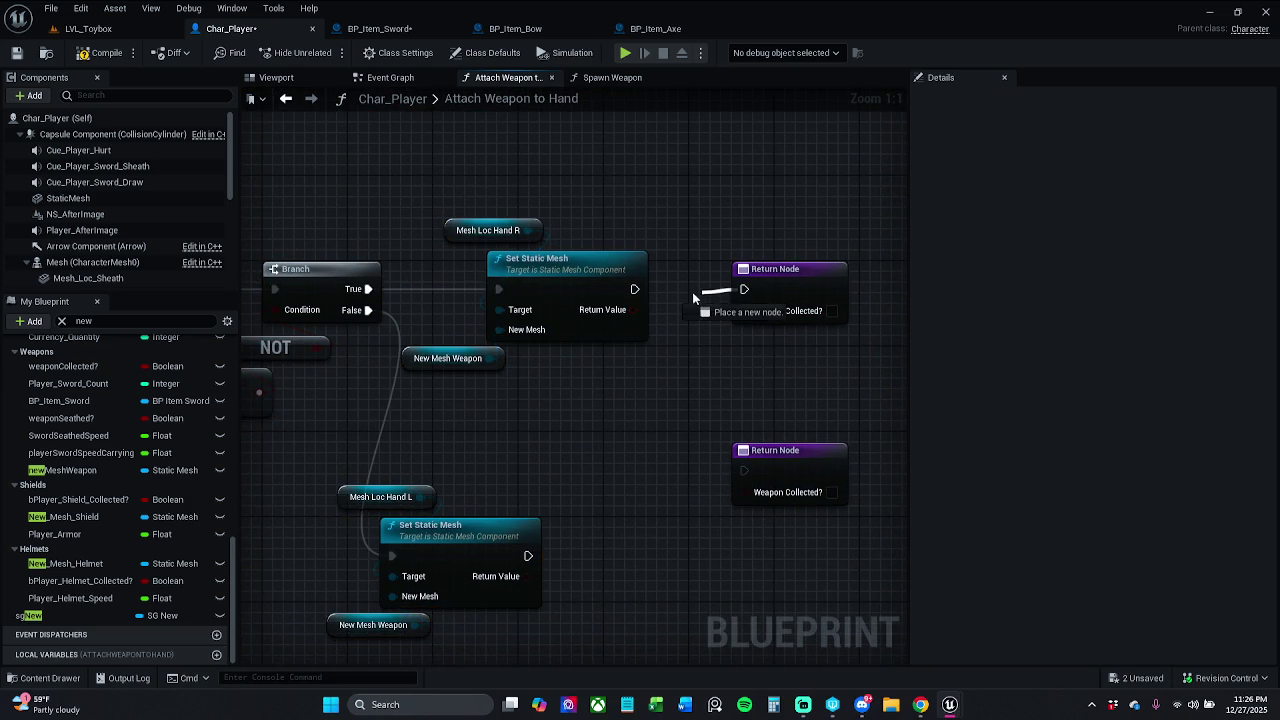
drag(633, 295, 634, 289)
drag(757, 310, 633, 309)
drag(772, 290, 717, 294)
click(745, 400)
drag(745, 471, 528, 556)
drag(811, 463, 535, 571)
drag(673, 528, 628, 560)
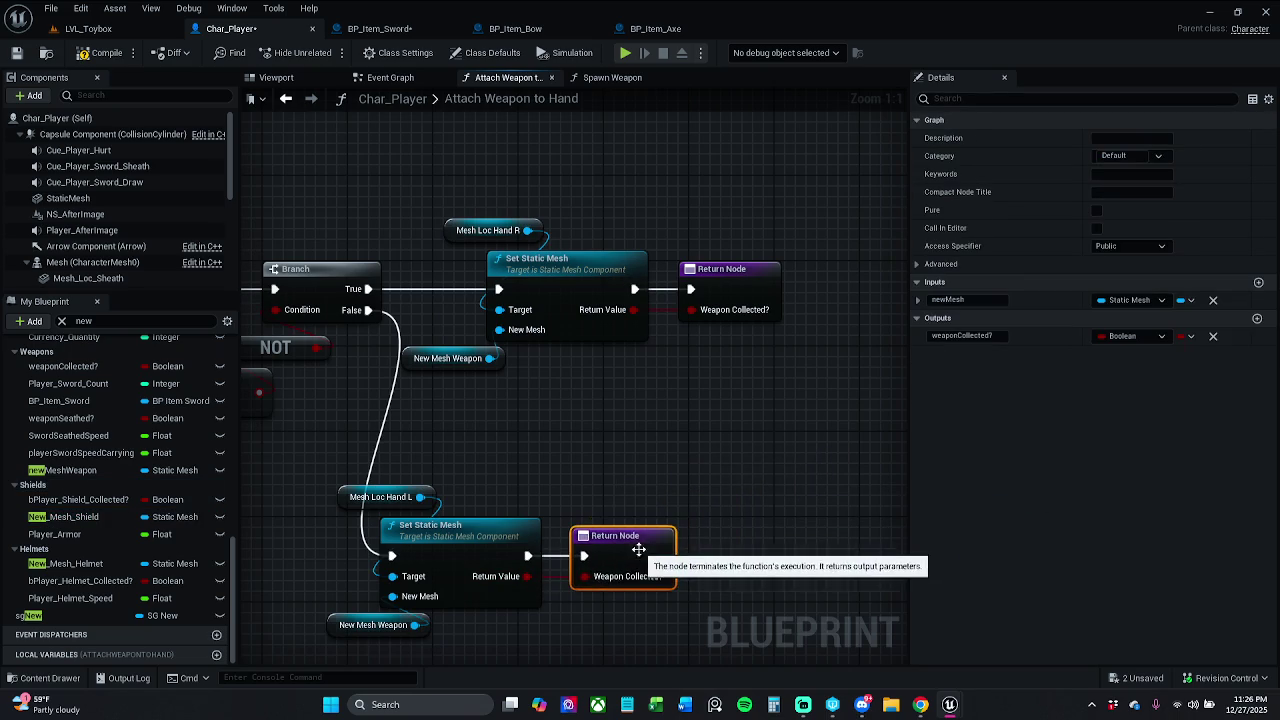
drag(749, 380, 581, 291)
drag(626, 603, 535, 575)
click(627, 470)
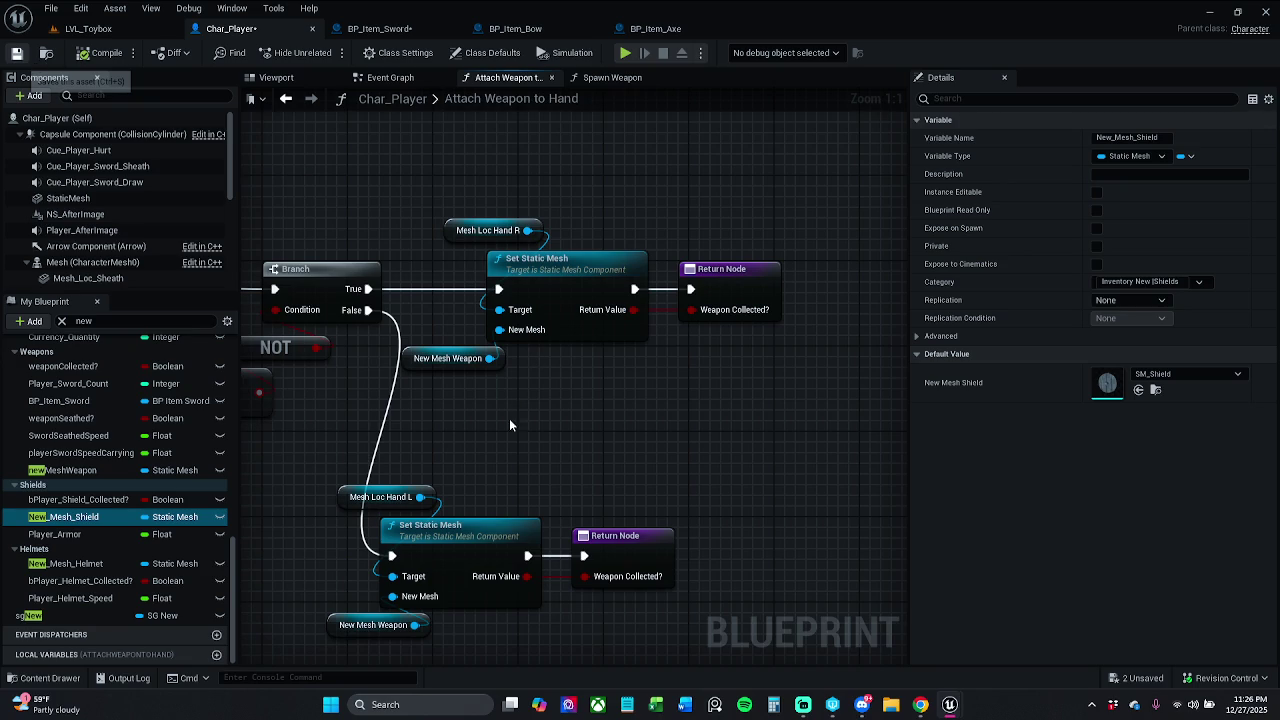
key(ctrl+s)
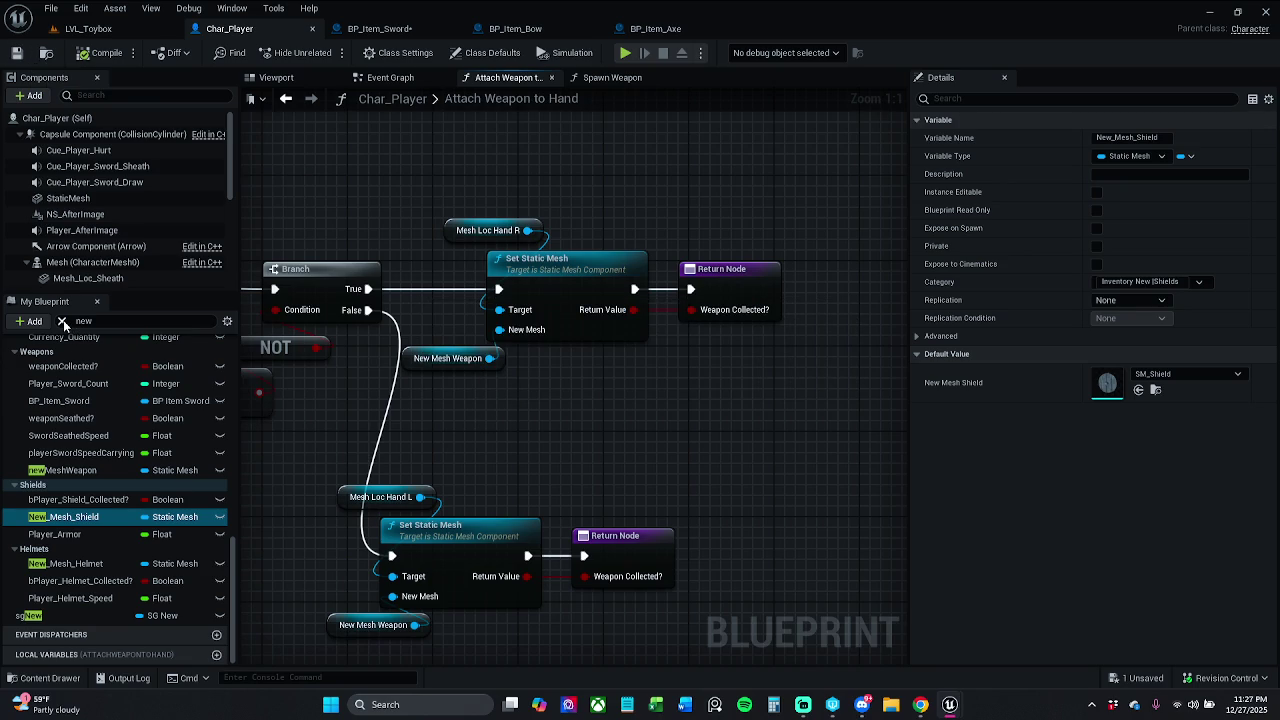
Delete the NOT node following the SM_Bow == comparison
click(62, 321)
scroll(478, 391, down, 4)
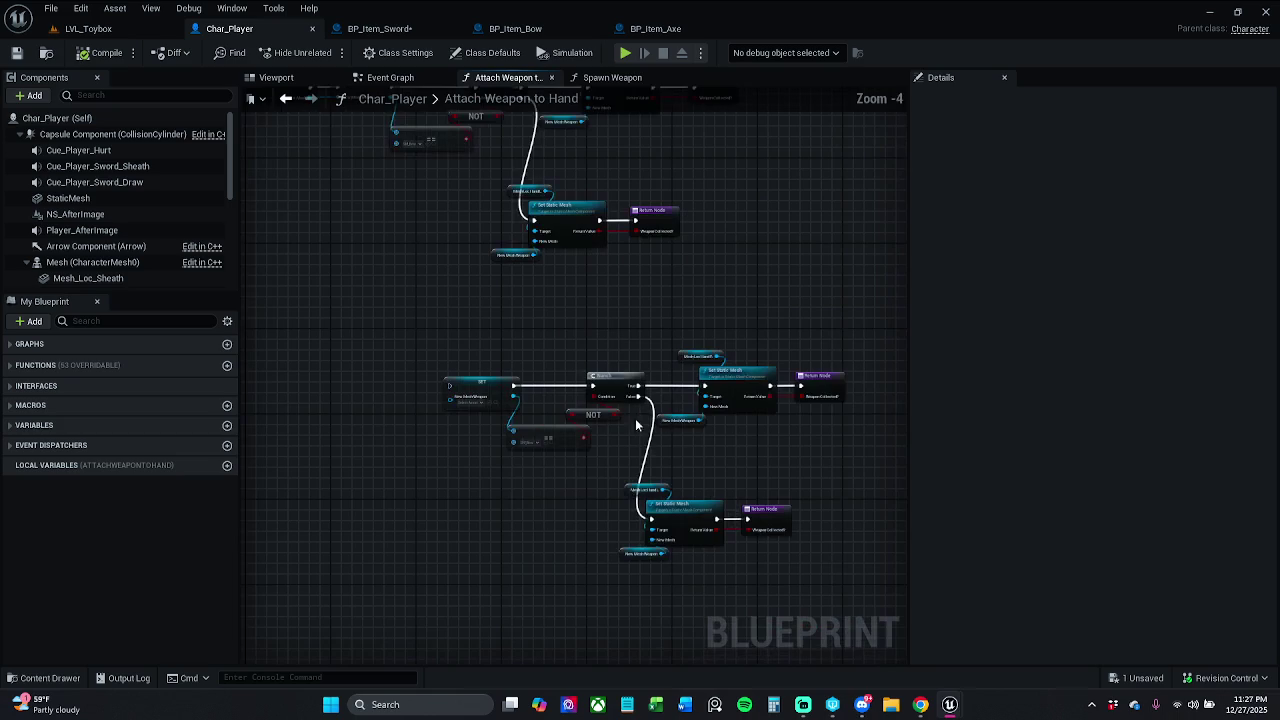
scroll(740, 400, up, 5)
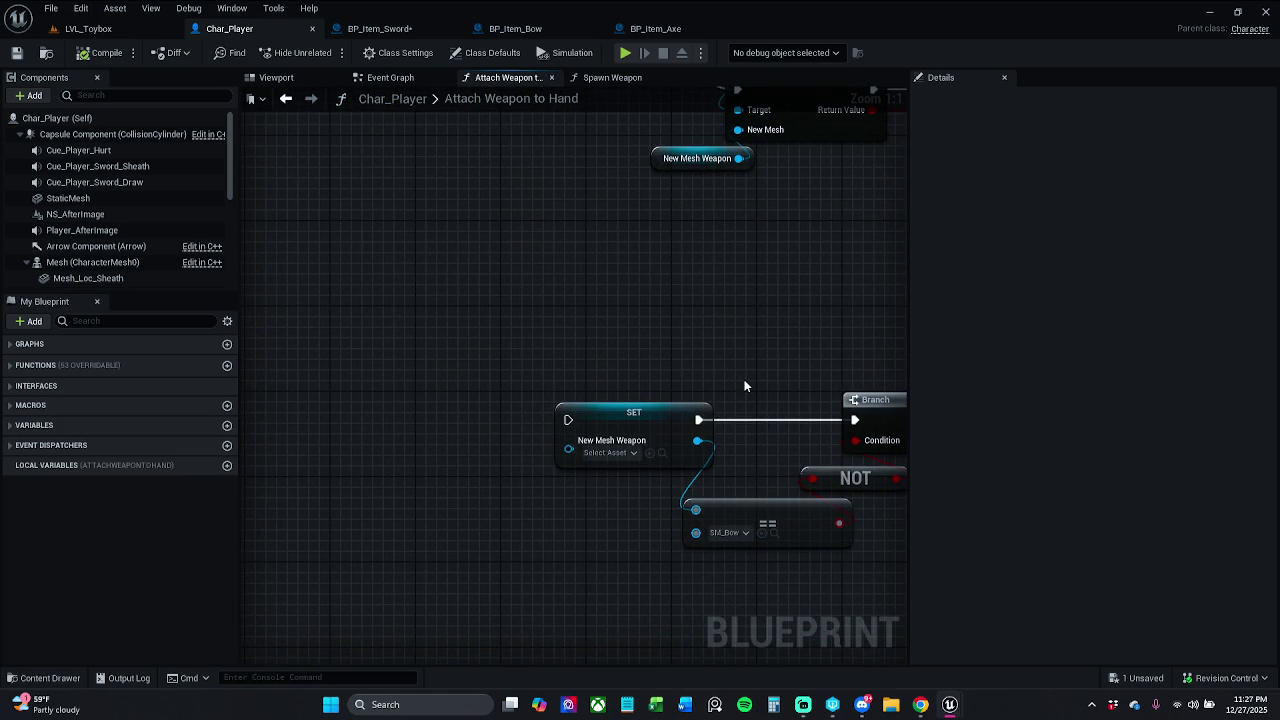
scroll(754, 392, down, 2)
mouse_move(672, 304)
mouse_down()
mouse_move(688, 514)
mouse_move(668, 426)
mouse_up()
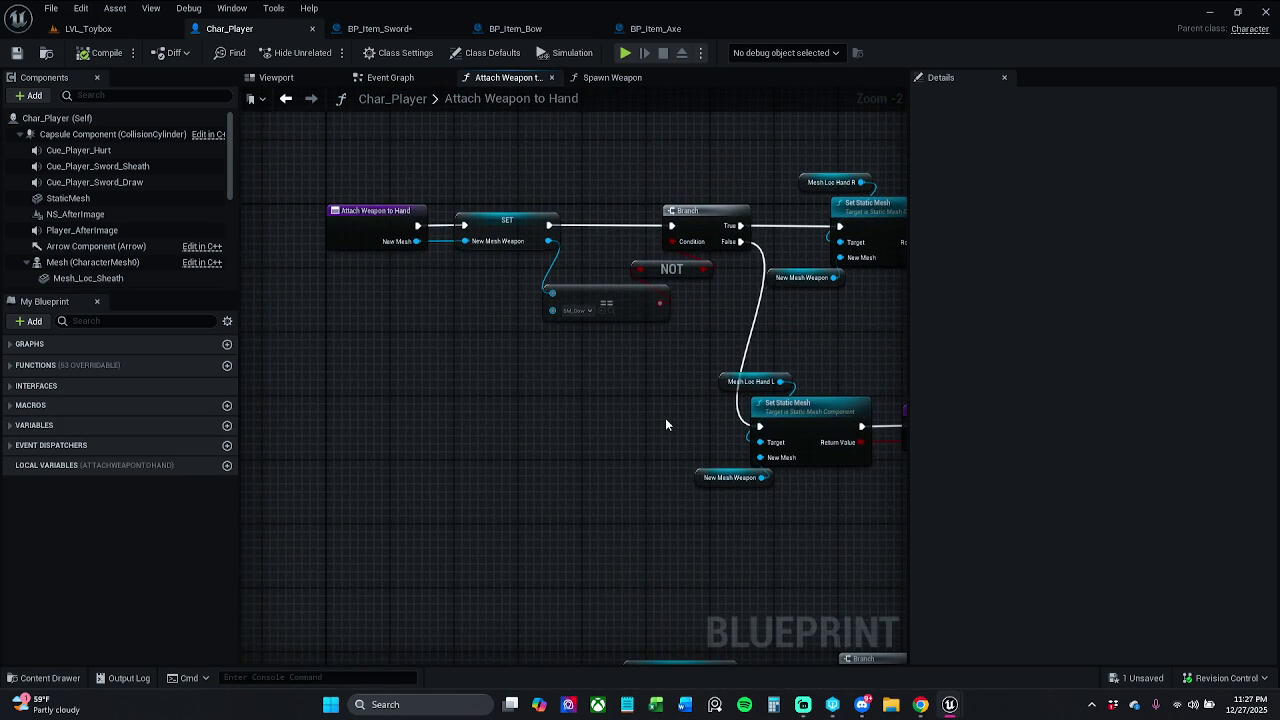
scroll(665, 418, up, 2)
mouse_move(519, 407)
mouse_down()
mouse_move(594, 340)
mouse_move(603, 266)
mouse_up()
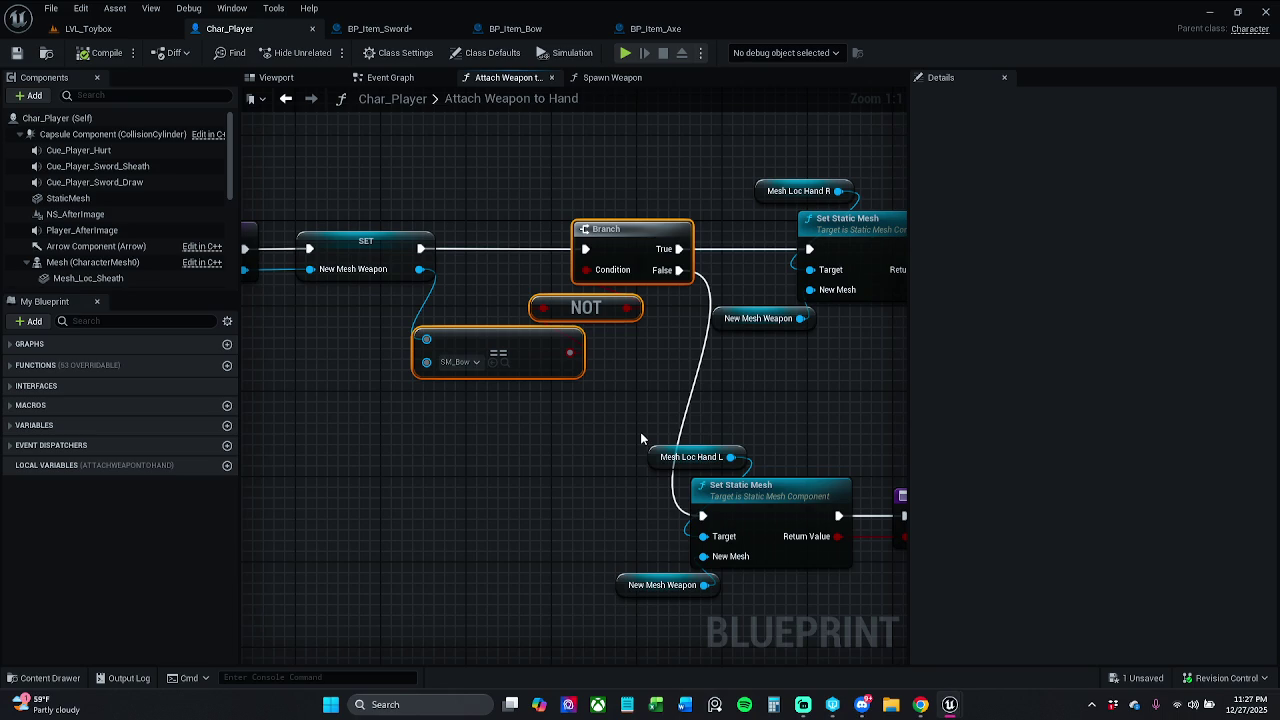
click(635, 375)
drag(635, 375, 596, 337)
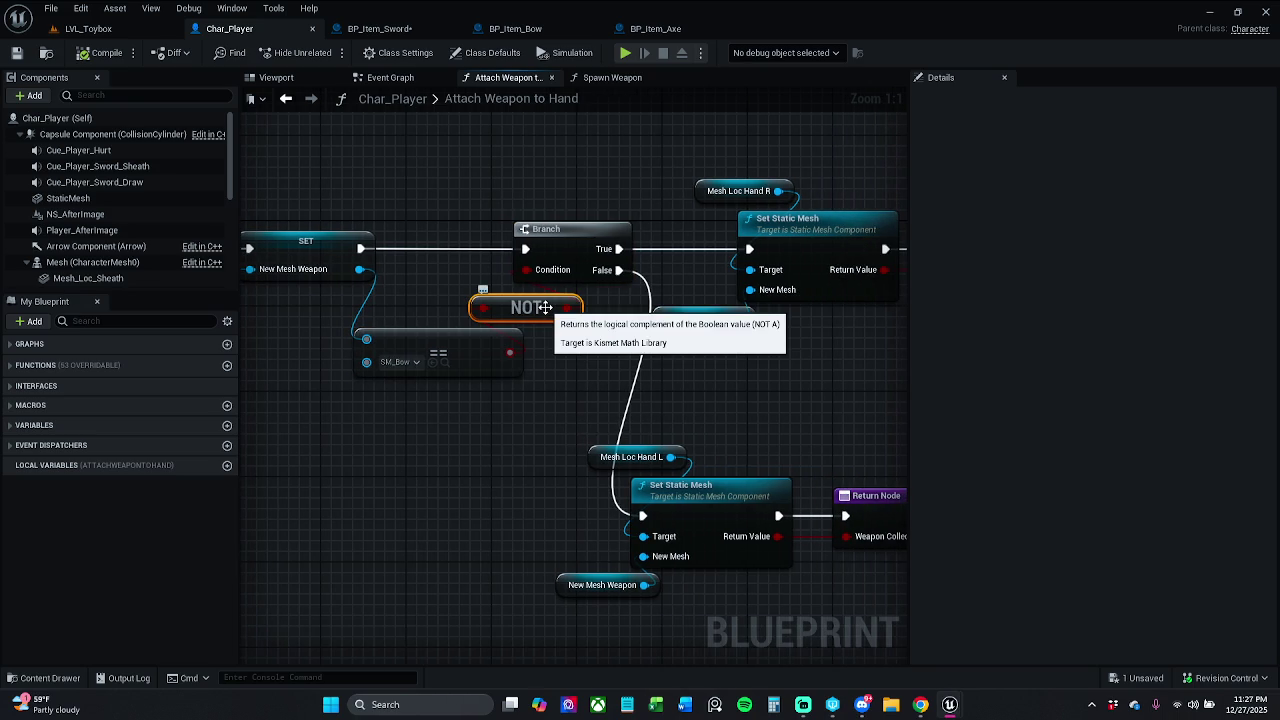
key(Delete)
Swap the groups so Mesh Loc Hand L sits on the Branch True path and Hand R on False
drag(622, 373, 705, 356)
mouse_move(606, 363)
mouse_down()
mouse_move(641, 247)
mouse_move(886, 160)
mouse_up()
drag(655, 218, 643, 592)
drag(428, 592, 486, 425)
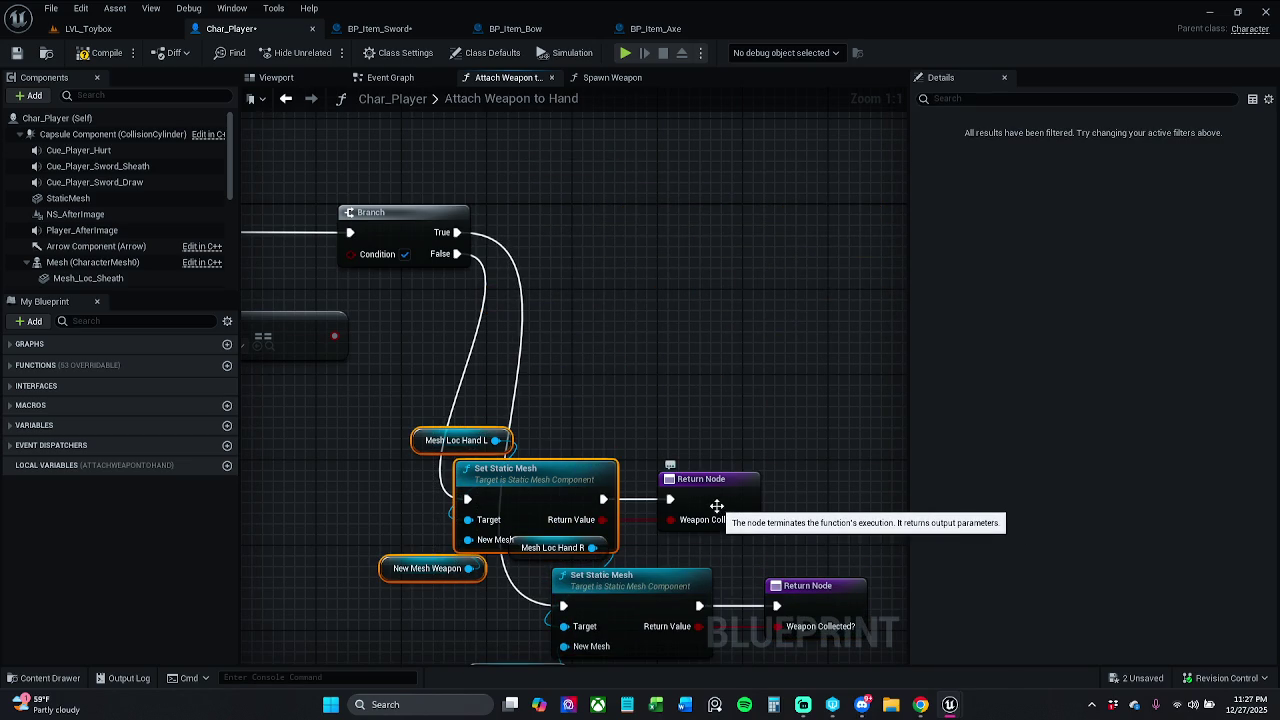
mouse_move(564, 490)
mouse_down()
mouse_move(714, 327)
mouse_move(745, 235)
mouse_move(724, 224)
mouse_up()
click(519, 218)
mouse_move(455, 243)
mouse_down()
mouse_move(620, 242)
mouse_move(490, 248)
mouse_move(481, 307)
mouse_move(645, 660)
mouse_move(560, 595)
mouse_move(563, 605)
mouse_up()
scroll(552, 493, down, 3)
mouse_move(552, 525)
mouse_down()
mouse_move(690, 392)
mouse_move(798, 381)
mouse_up()
mouse_move(656, 459)
mouse_down()
mouse_move(650, 392)
mouse_move(613, 363)
mouse_up()
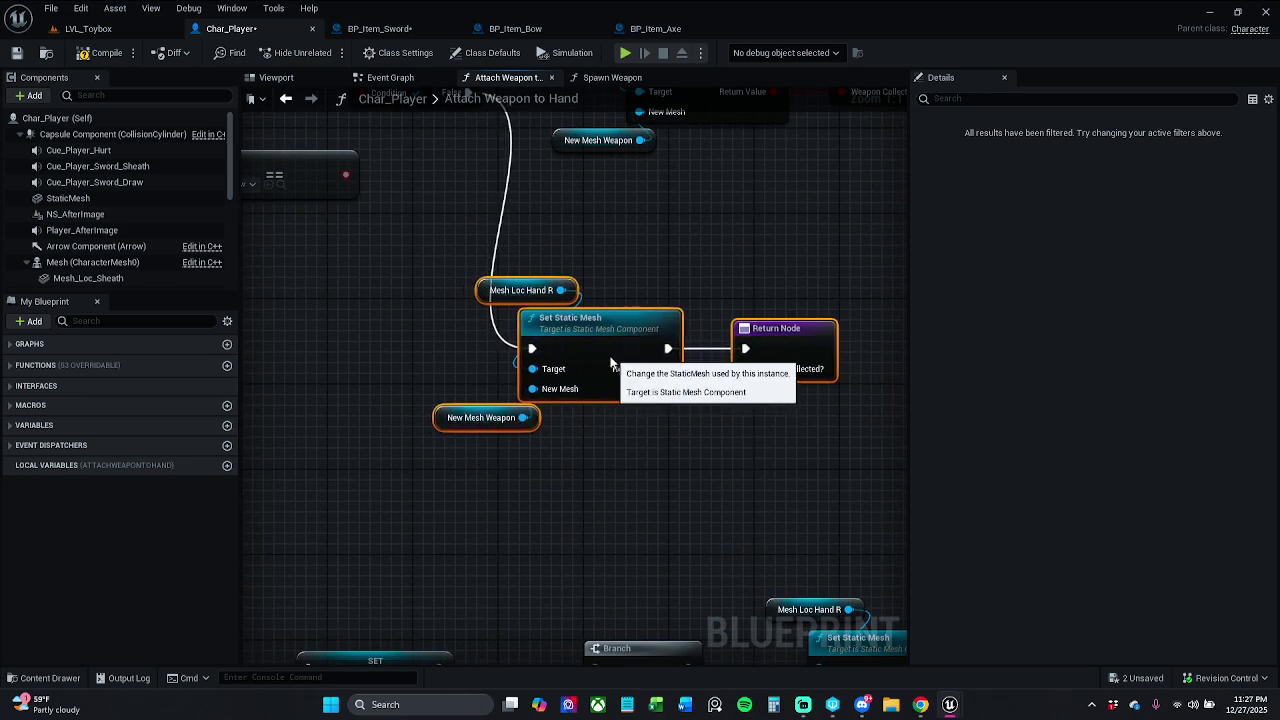
Feed the SM_Bow comparison into the Branch Condition, then compile and save Char_Player
drag(562, 324, 713, 445)
drag(506, 298, 525, 213)
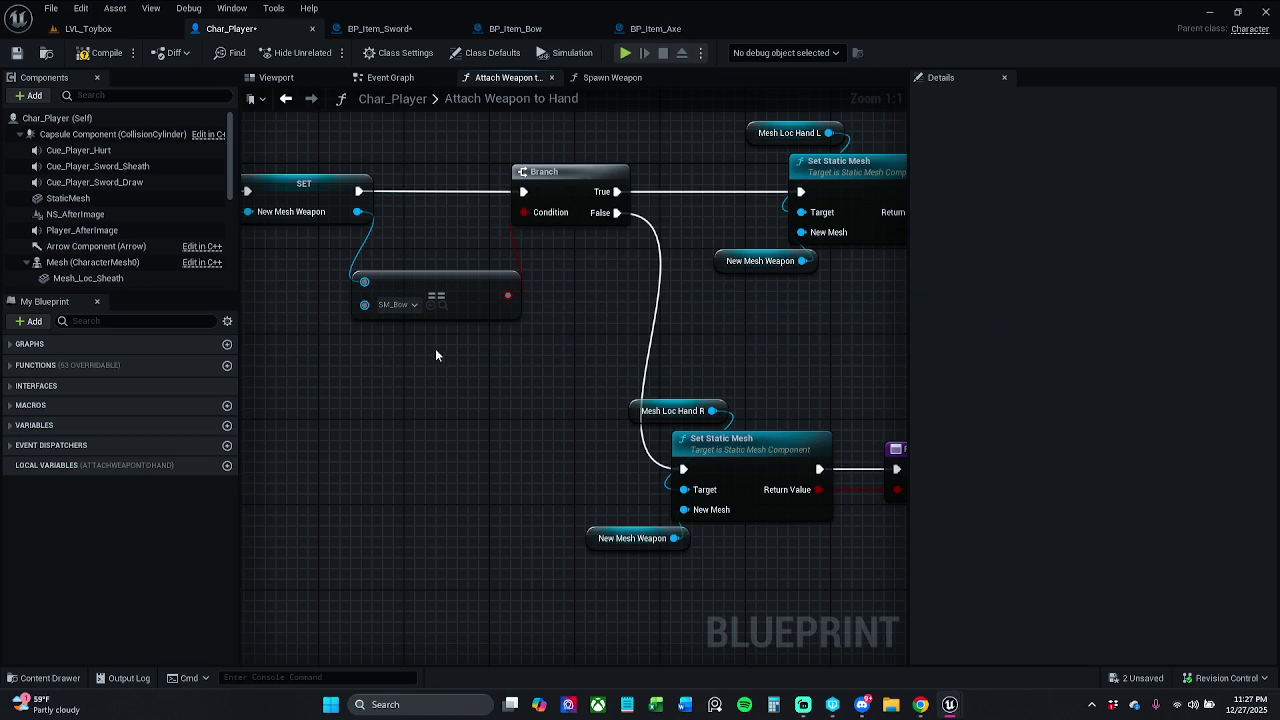
drag(435, 355, 347, 375)
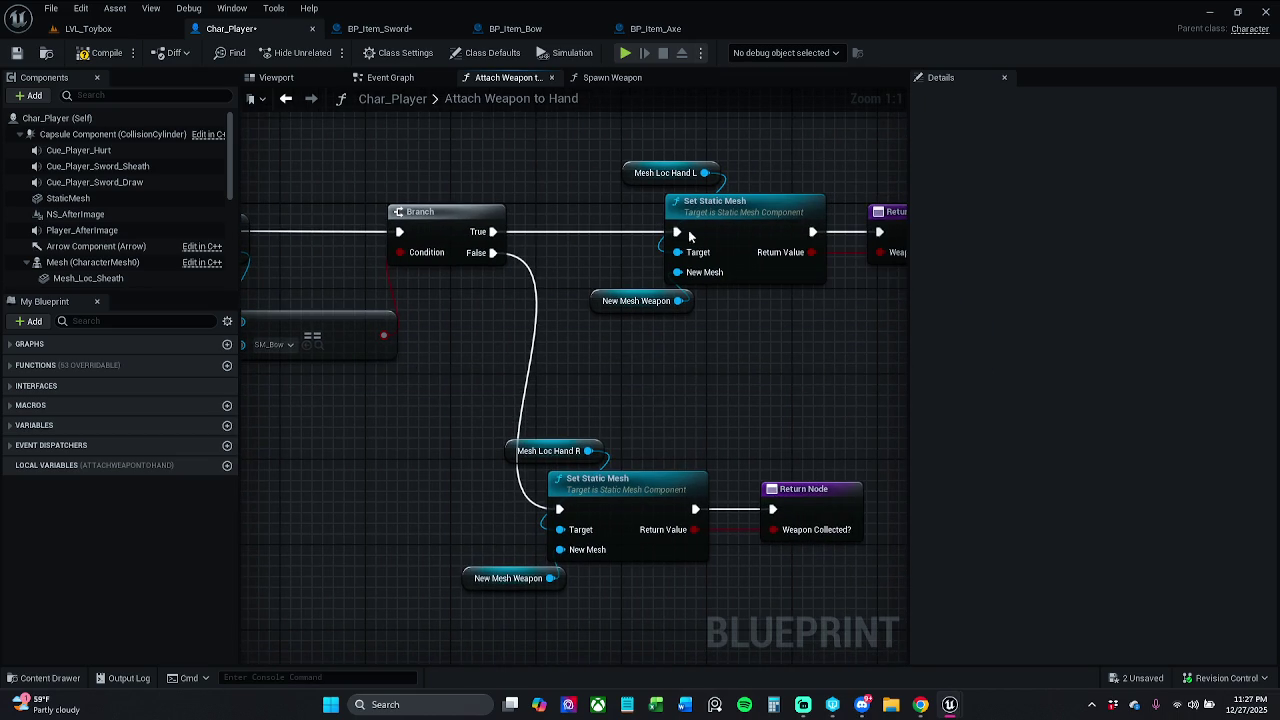
click(100, 52)
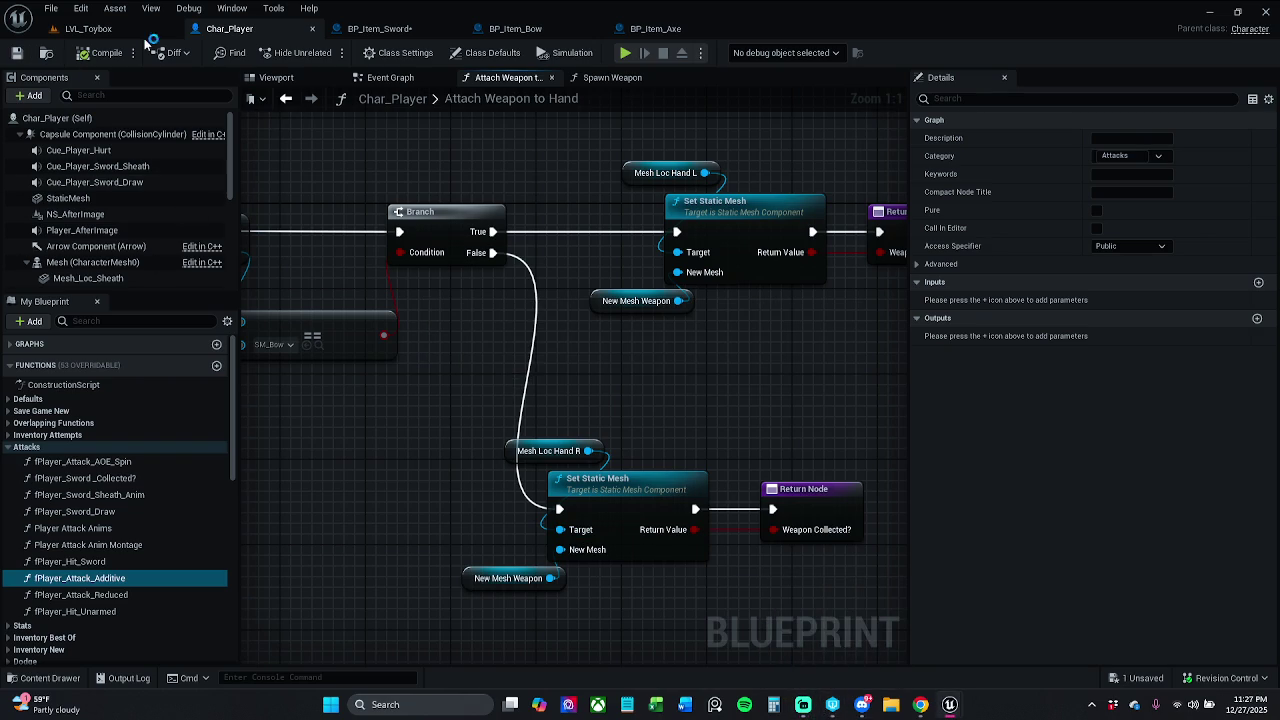
click(88, 29)
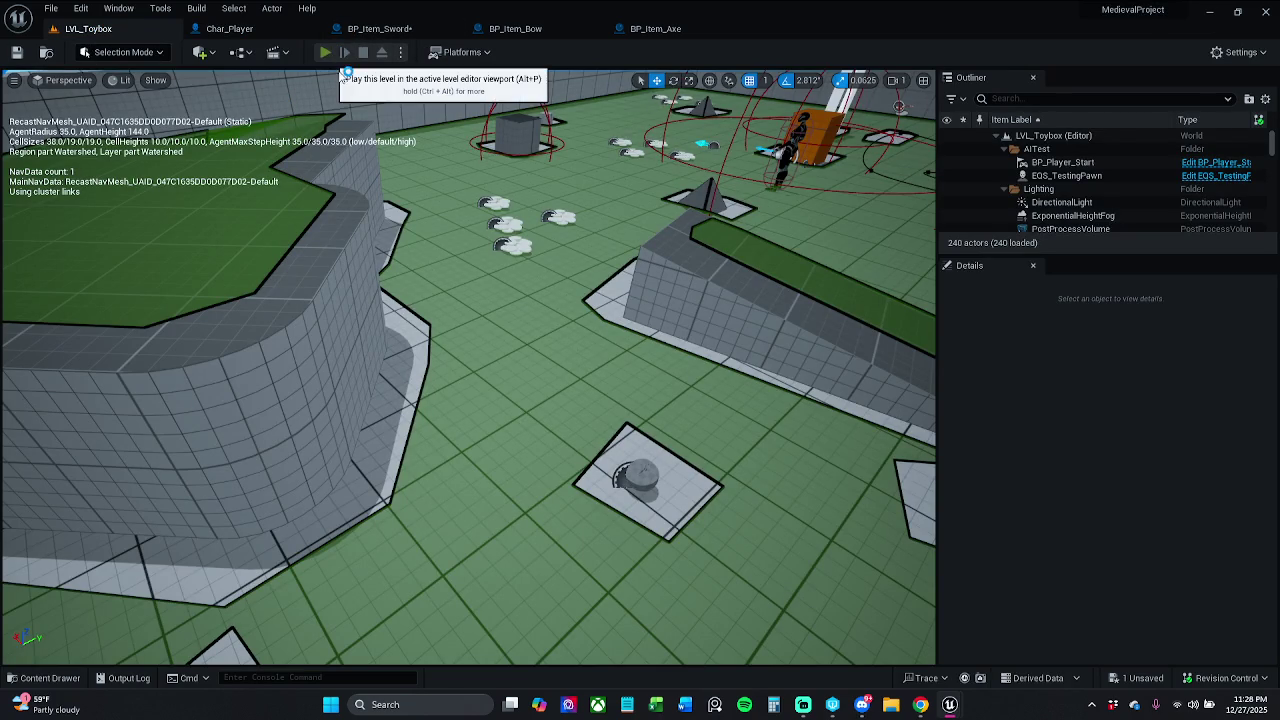
Play-test LVL_Toybox, picking up the bow, coins and potions, then stop the session
click(330, 50)
key(w)
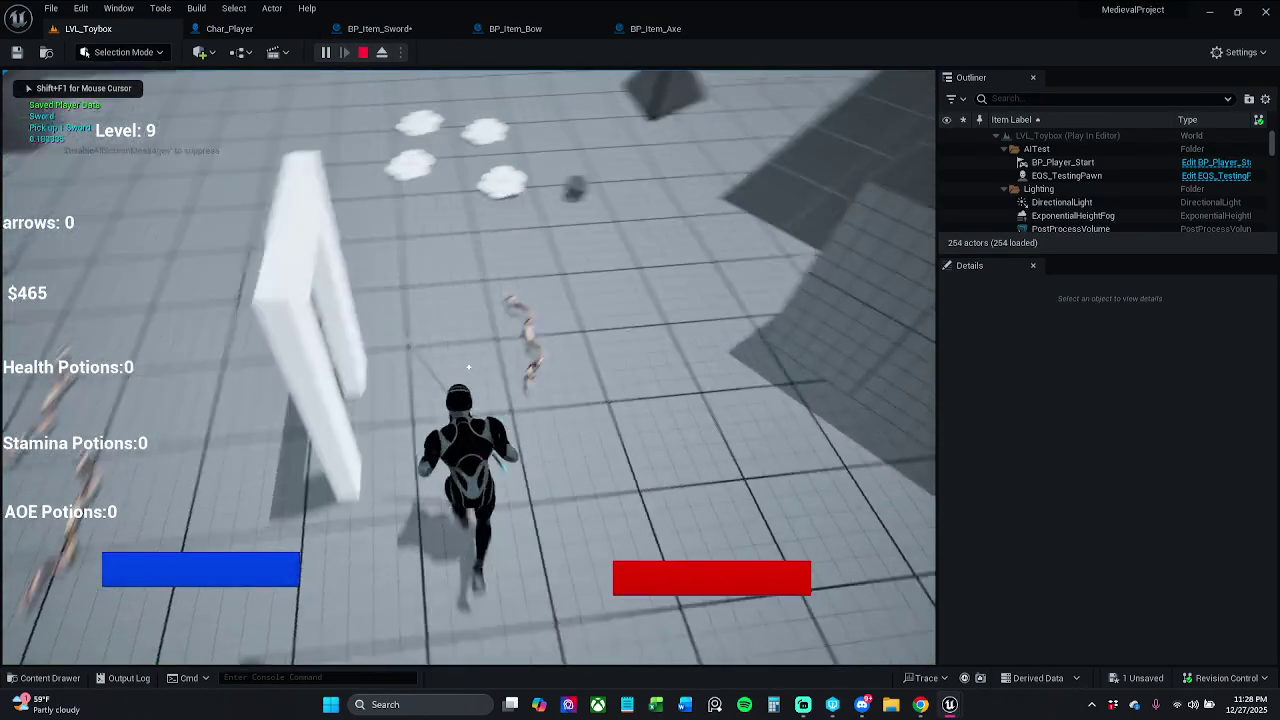
key(e)
key(w)
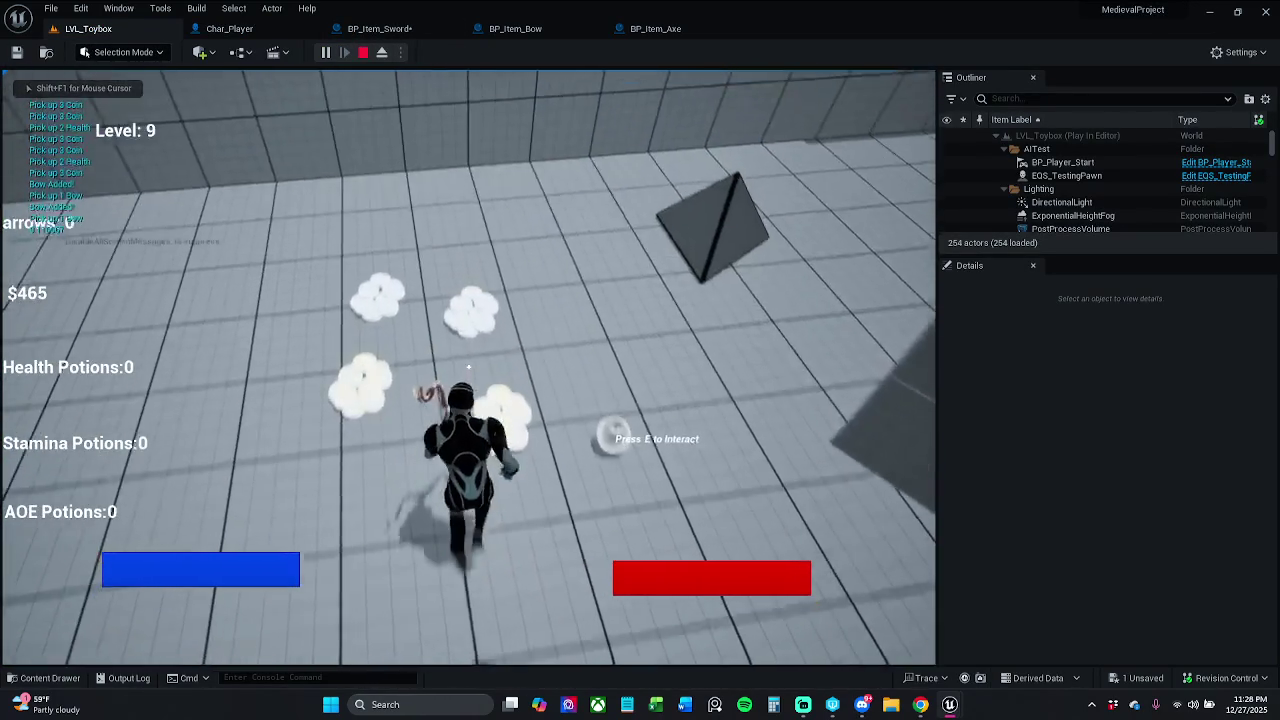
key(e)
key(w)
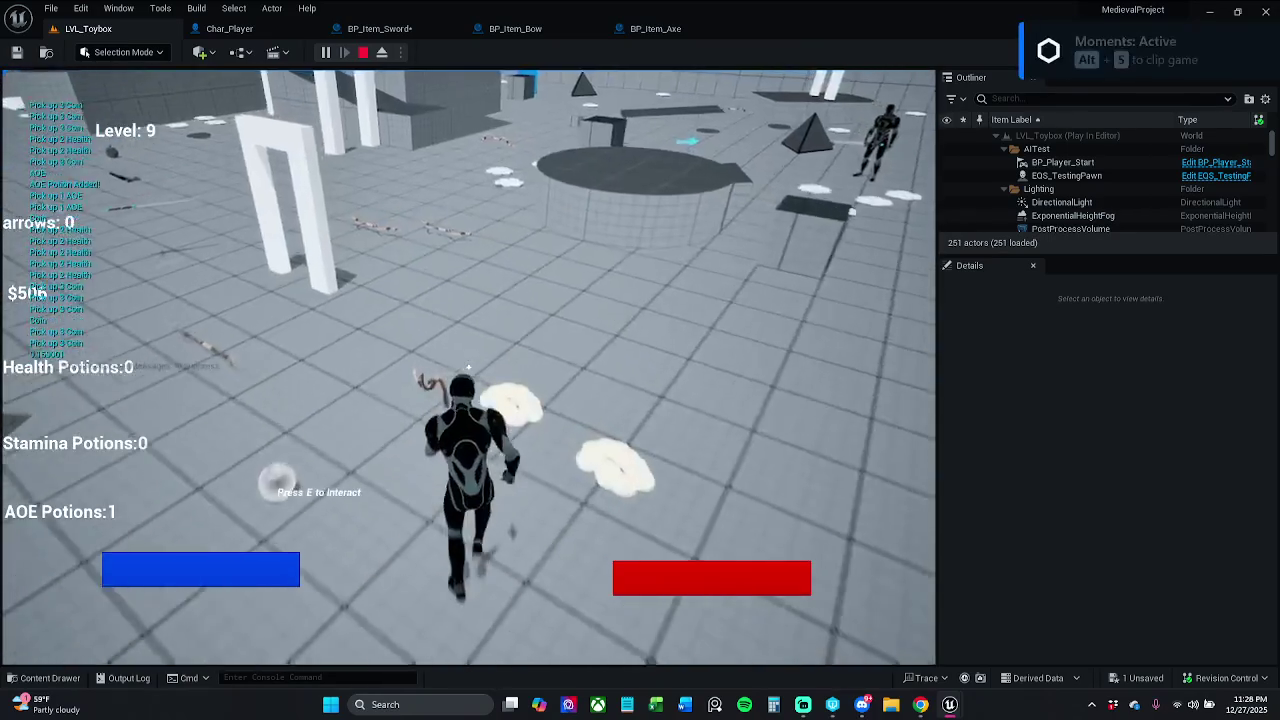
key(w)
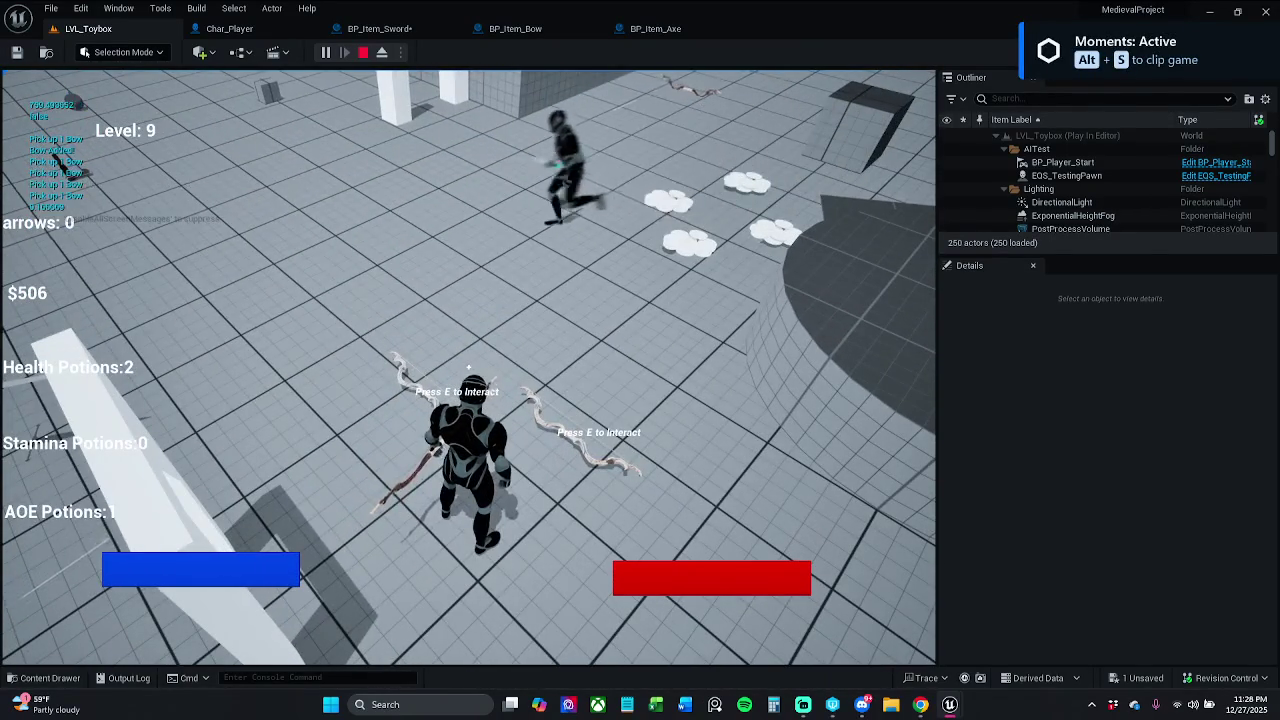
key(e)
key(Escape)
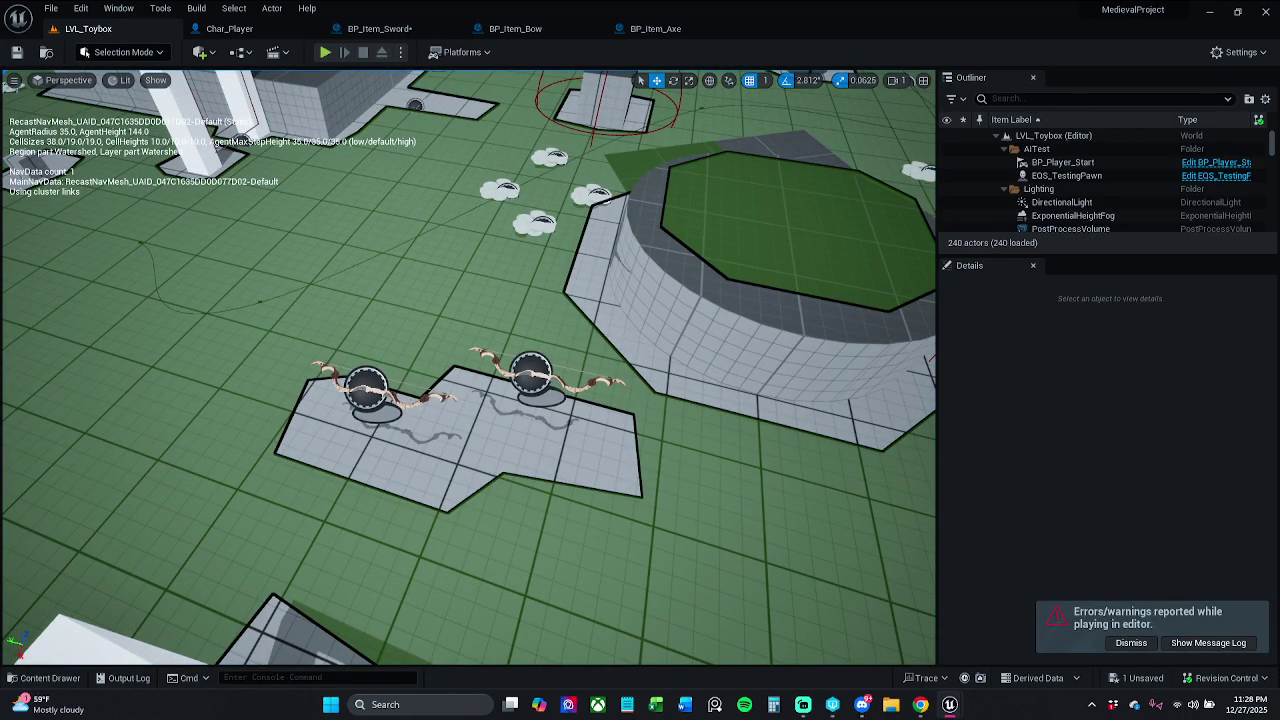
click(229, 28)
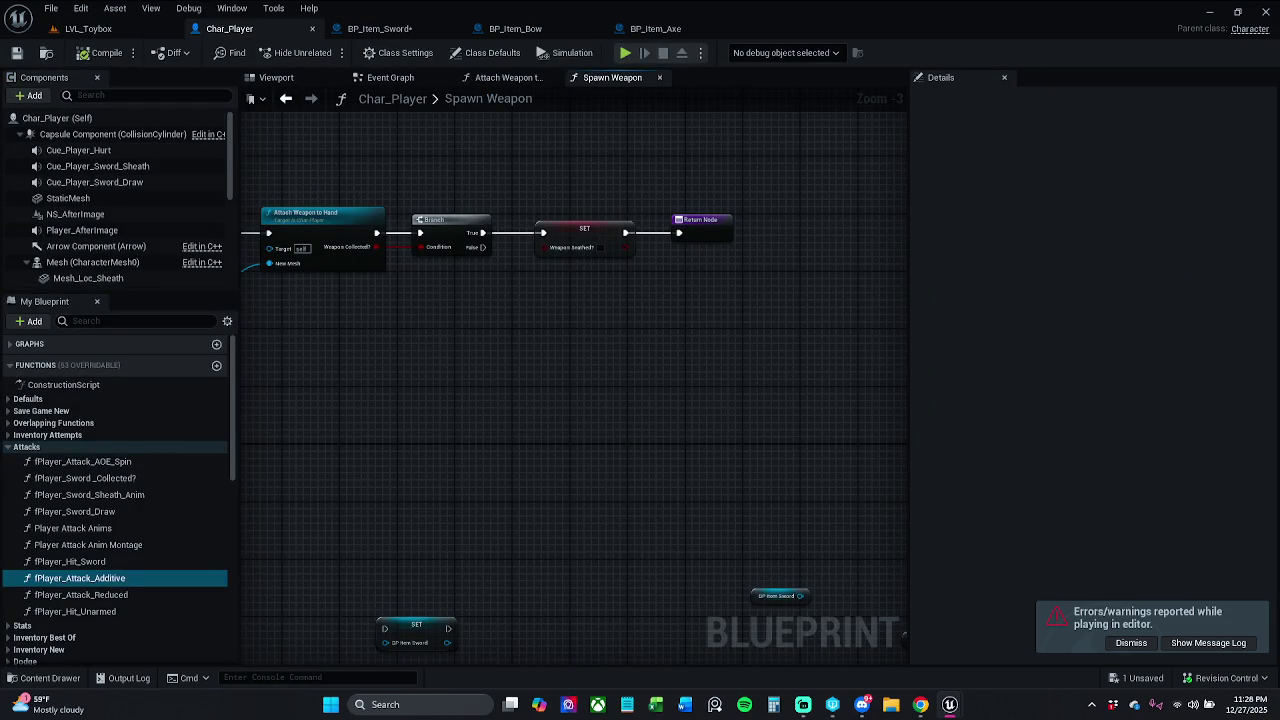
Navigate the Spawn Weapon graph and select the Attach Weapon to Hand and Branch nodes
mouse_move(557, 480)
mouse_down()
mouse_move(600, 388)
mouse_move(731, 307)
mouse_up()
scroll(605, 390, down, 1)
scroll(731, 307, up, 2)
drag(638, 376, 723, 376)
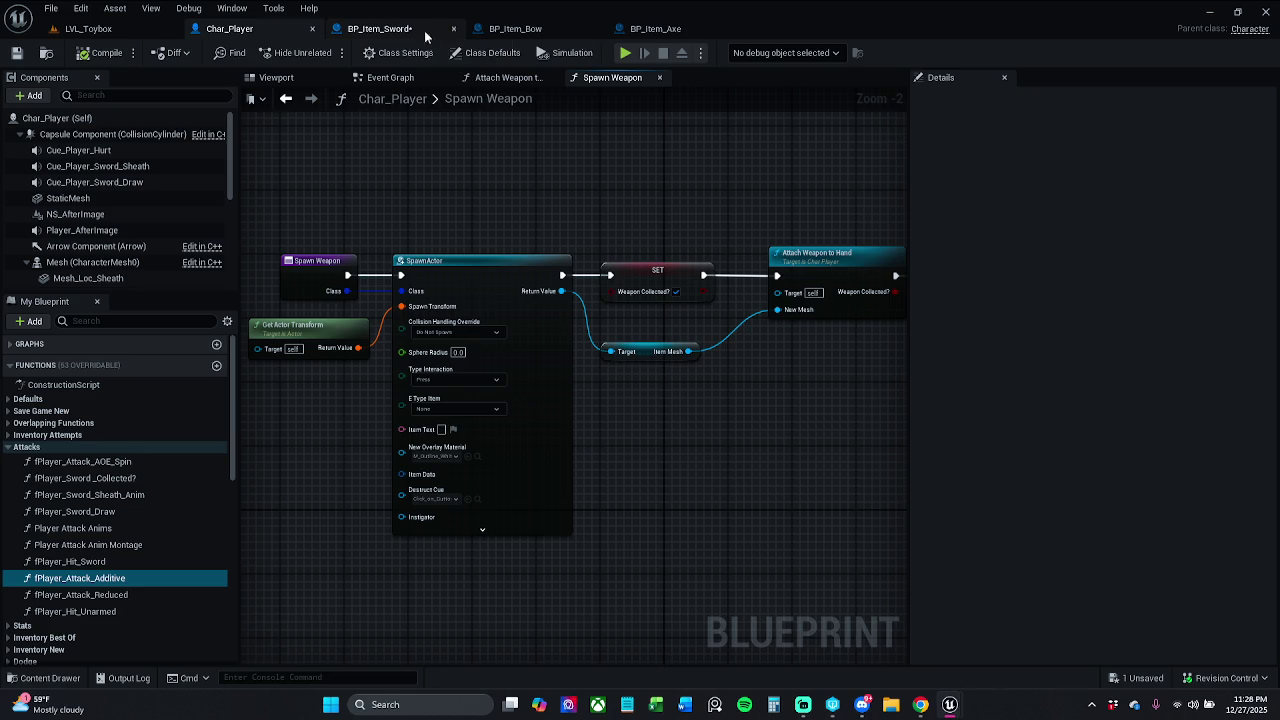
drag(764, 234, 568, 234)
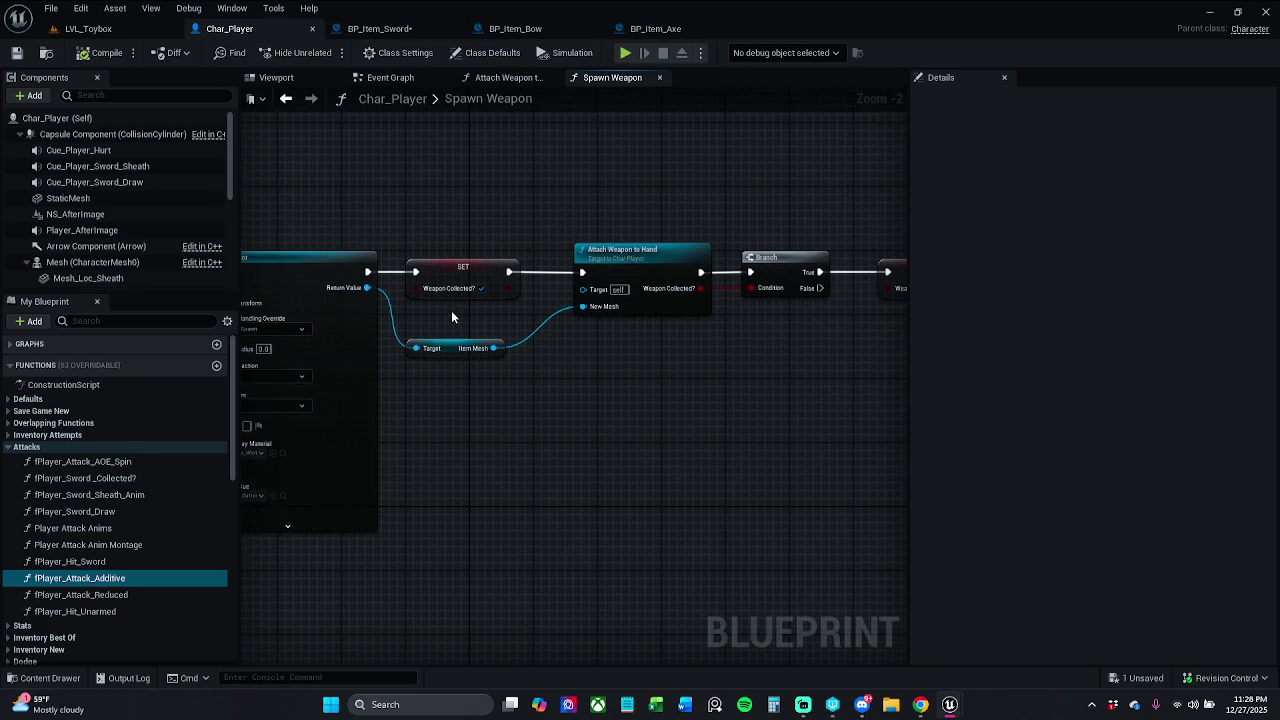
click(455, 338)
drag(509, 378, 596, 380)
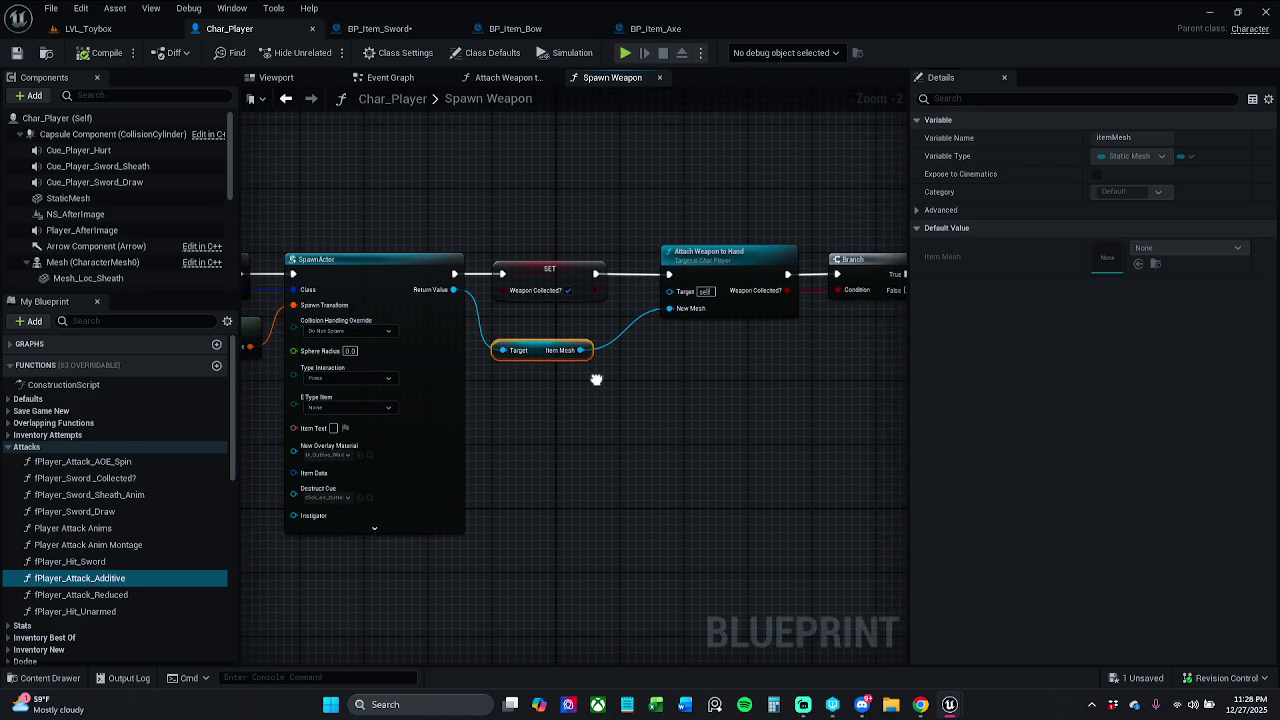
drag(634, 429, 775, 446)
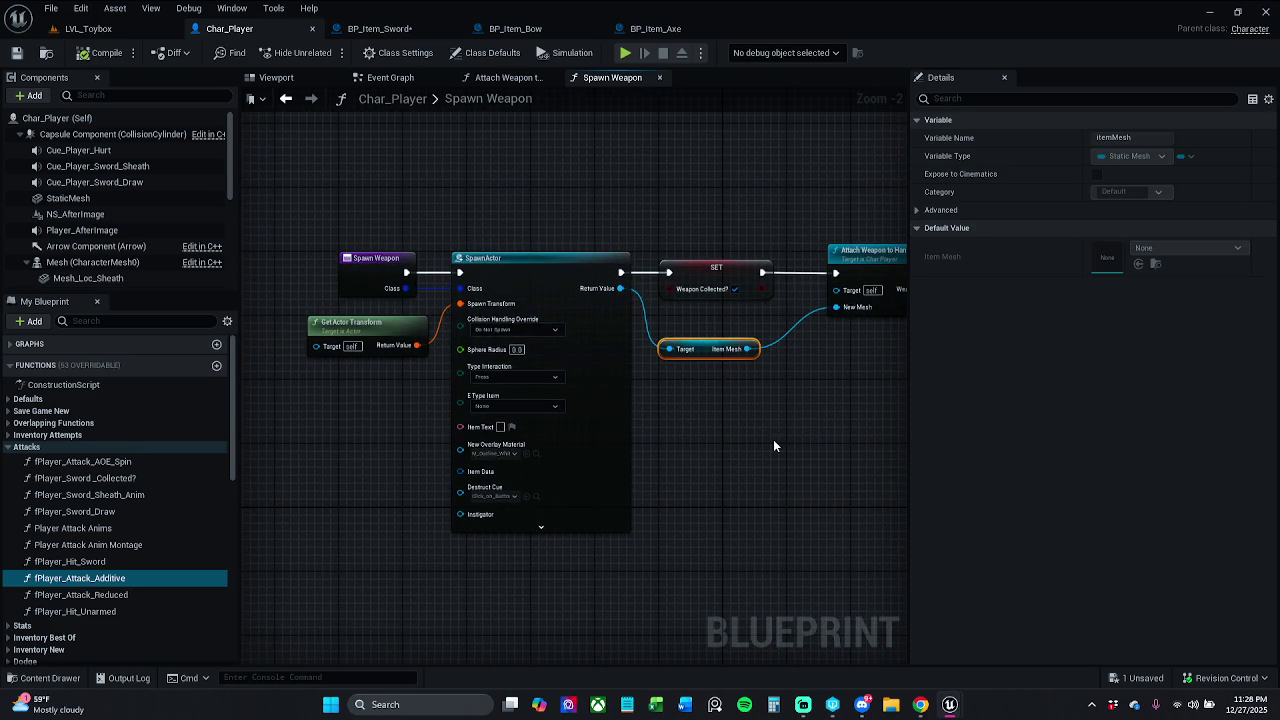
drag(482, 227, 384, 229)
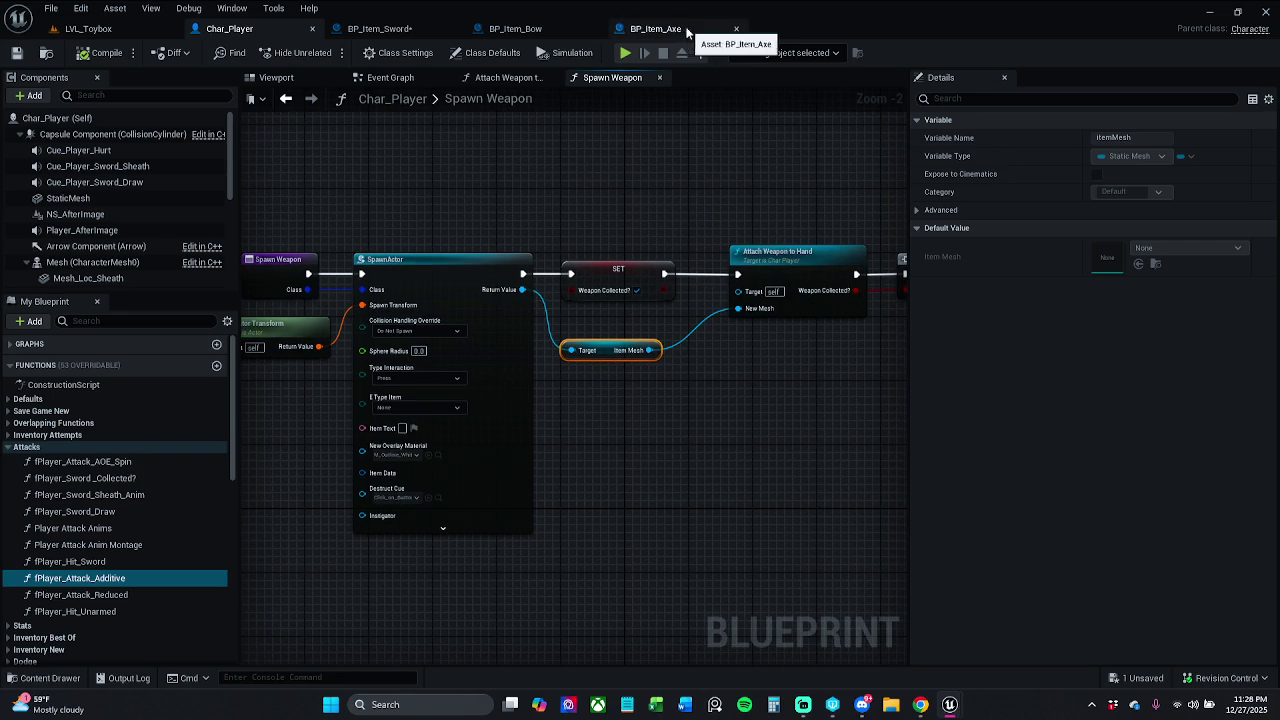
click(585, 399)
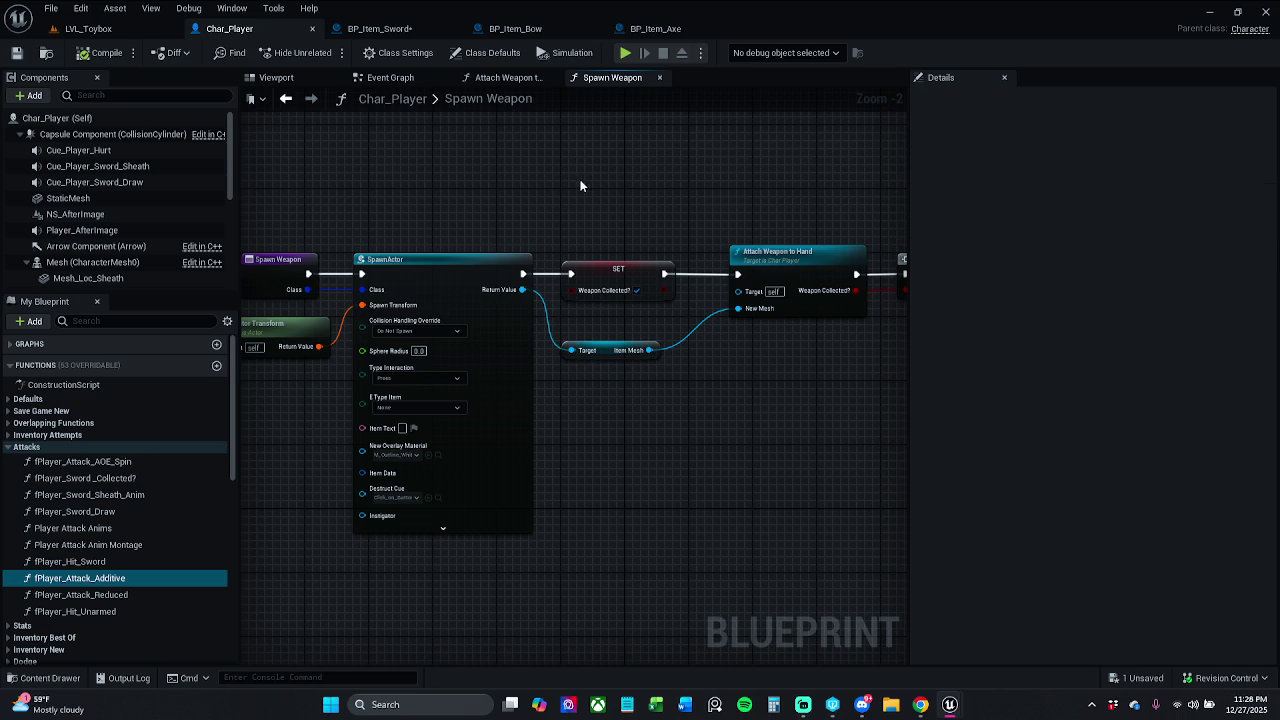
scroll(643, 326, down, 1)
mouse_move(643, 326)
mouse_down()
mouse_move(471, 314)
mouse_move(563, 334)
mouse_move(519, 324)
mouse_up()
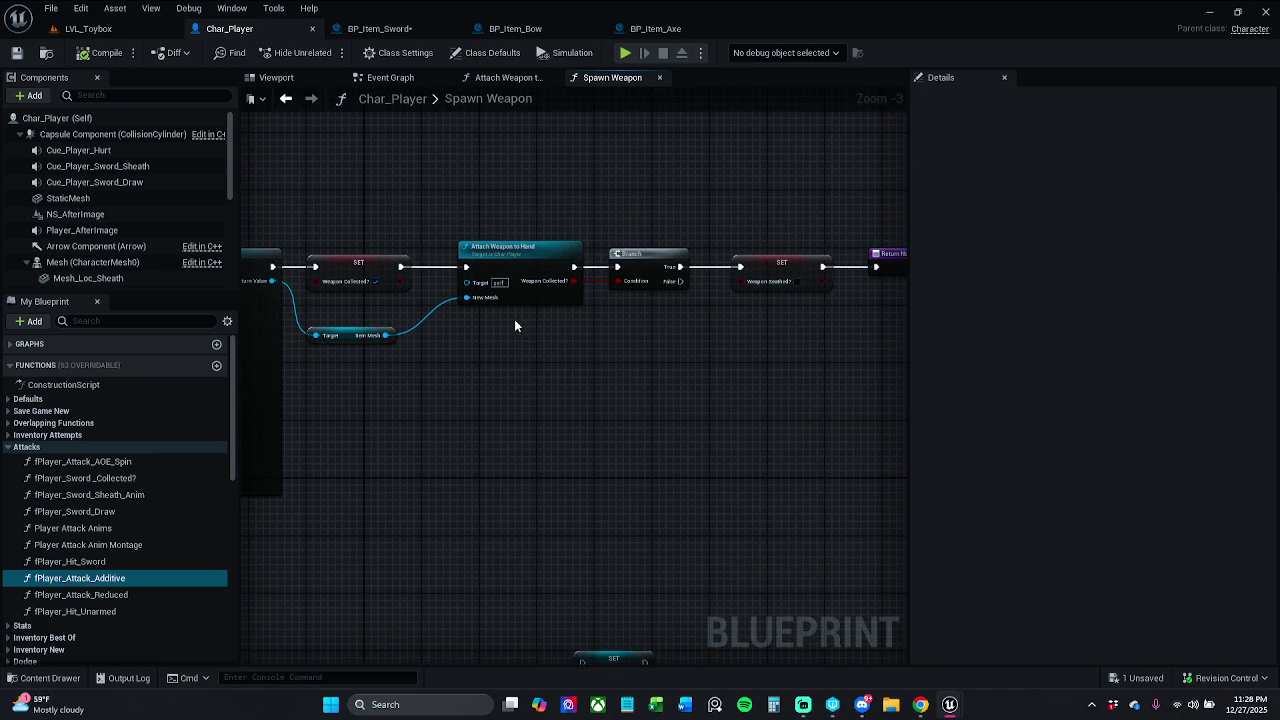
drag(480, 194, 669, 331)
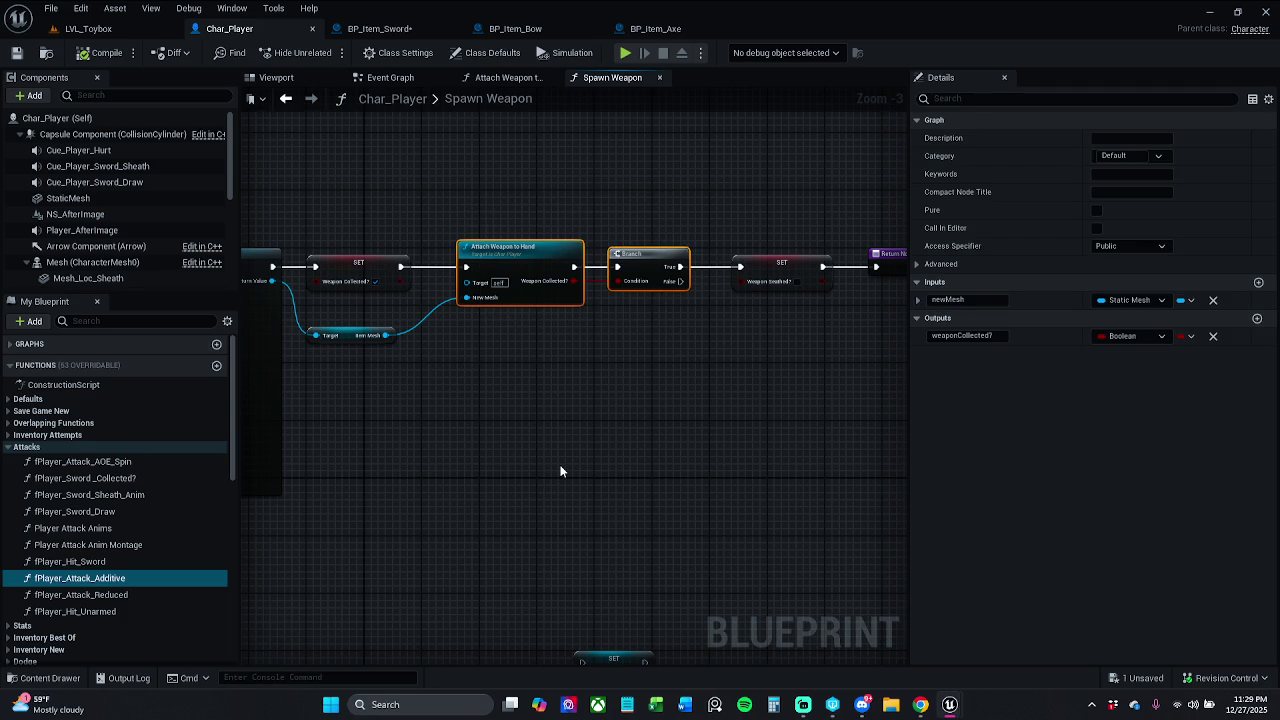
Remove the Attach Weapon to Hand and Branch nodes and the leftover Item Mesh getter
key(Delete)
scroll(558, 468, down, 1)
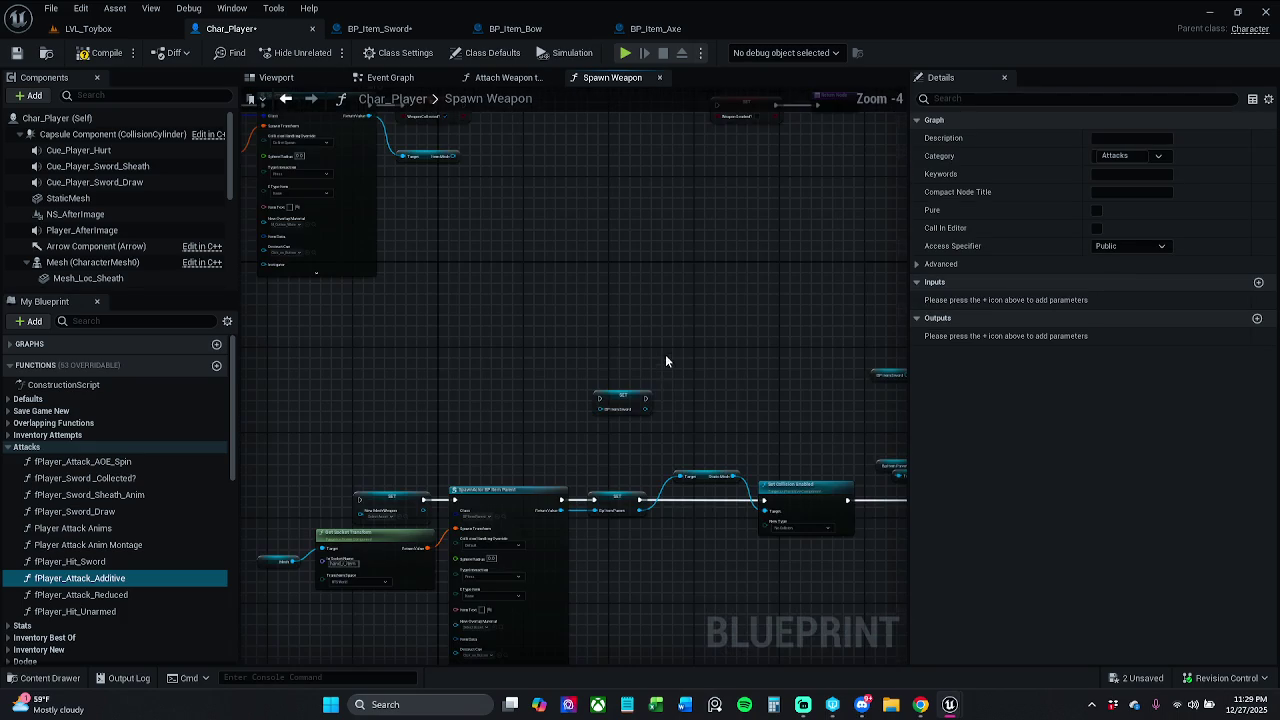
drag(674, 407, 774, 572)
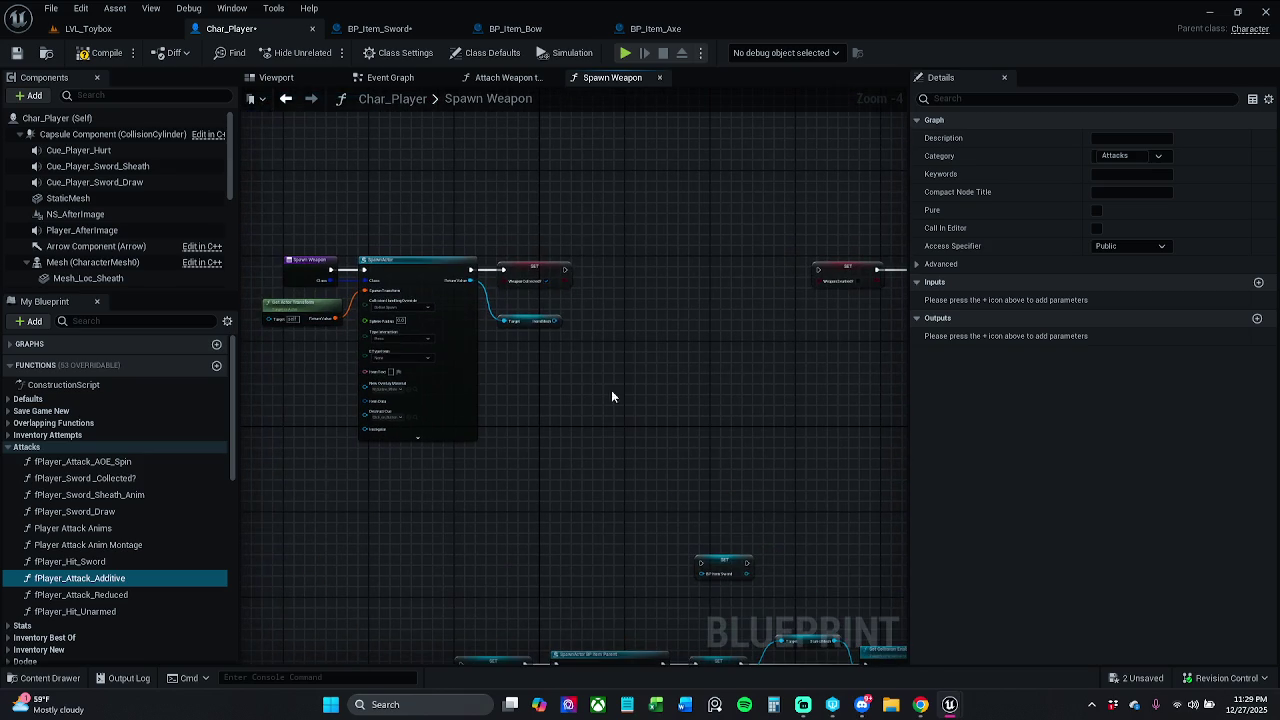
click(517, 322)
scroll(597, 386, up, 1)
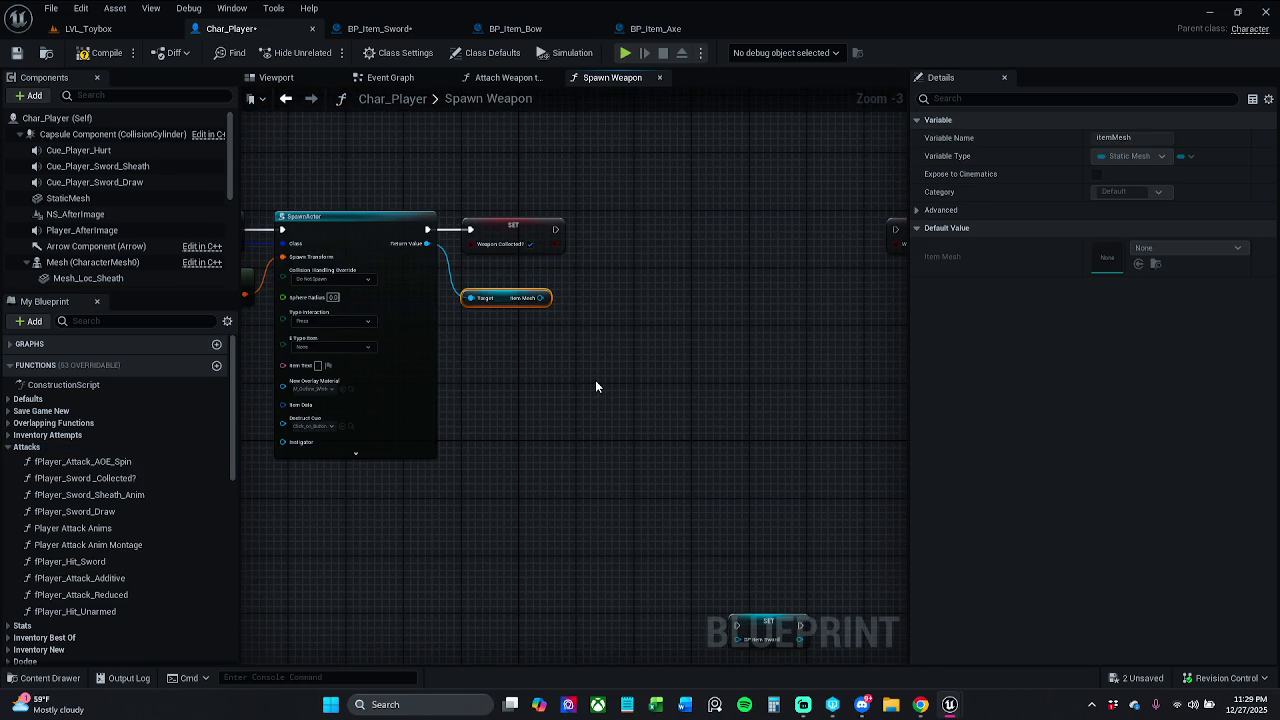
key(Delete)
Connect the first SET directly to the second SET, tidy the nodes, and save Char_Player
mouse_move(595, 386)
mouse_down()
mouse_move(563, 380)
mouse_move(375, 418)
mouse_up()
drag(327, 261, 662, 262)
click(737, 280)
mouse_move(737, 280)
mouse_down()
mouse_move(836, 254)
mouse_move(567, 258)
mouse_move(749, 229)
mouse_move(1040, 232)
mouse_move(749, 223)
mouse_move(754, 238)
mouse_move(731, 240)
mouse_up()
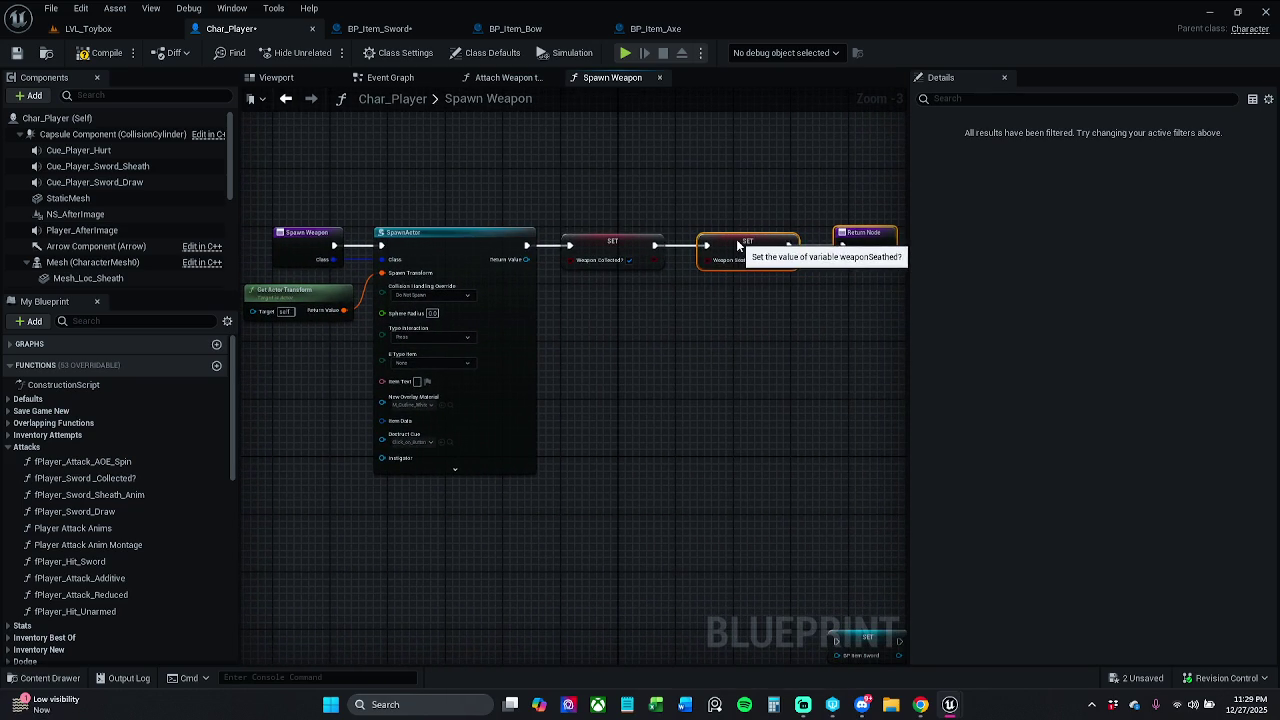
click(682, 203)
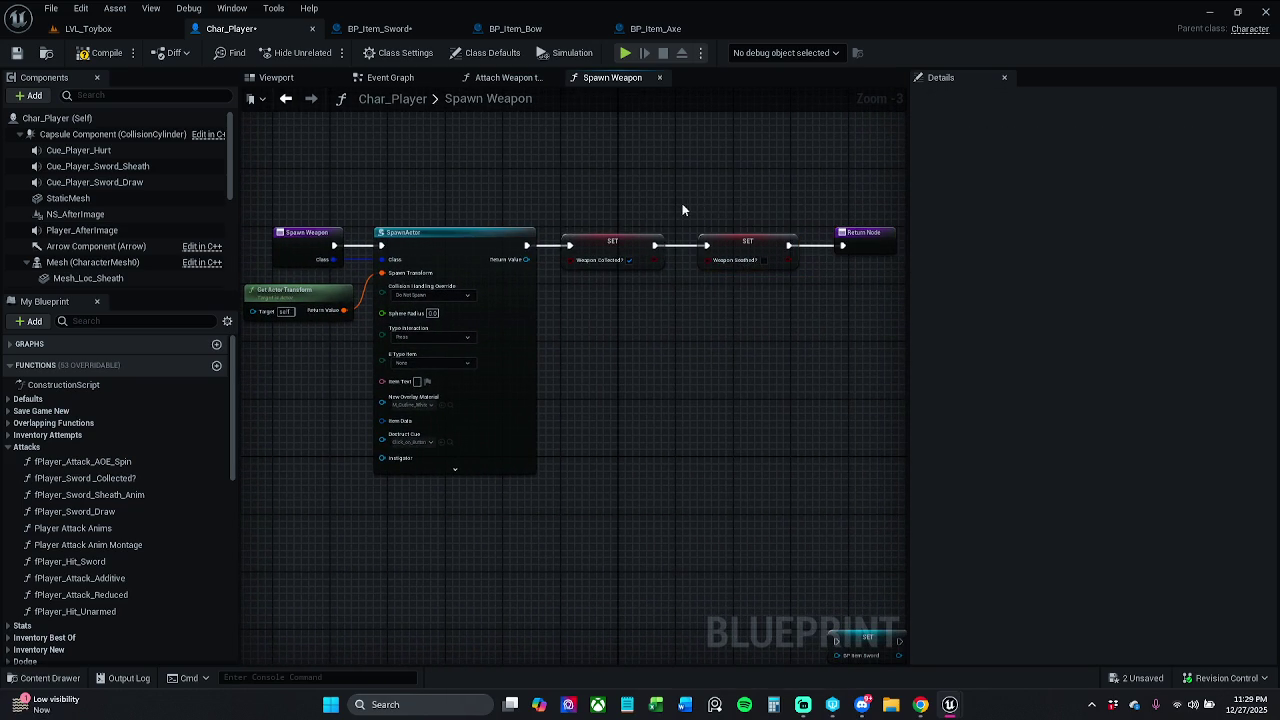
click(17, 52)
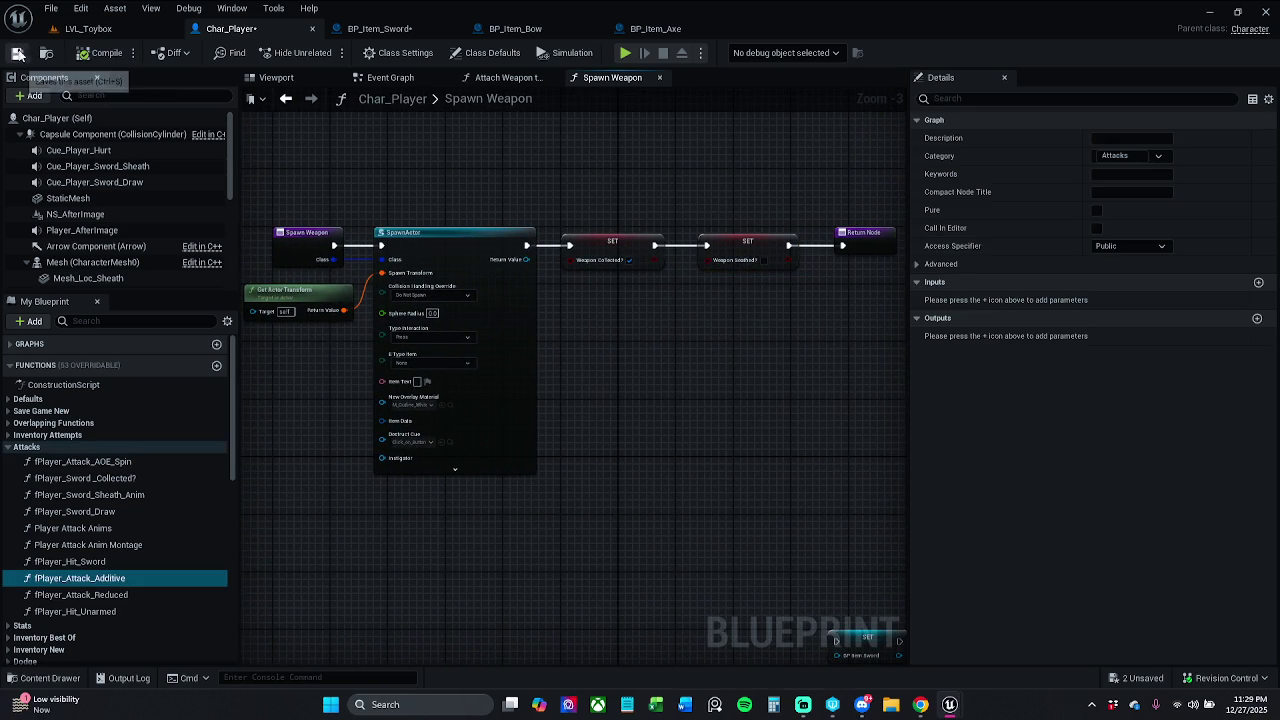
click(400, 29)
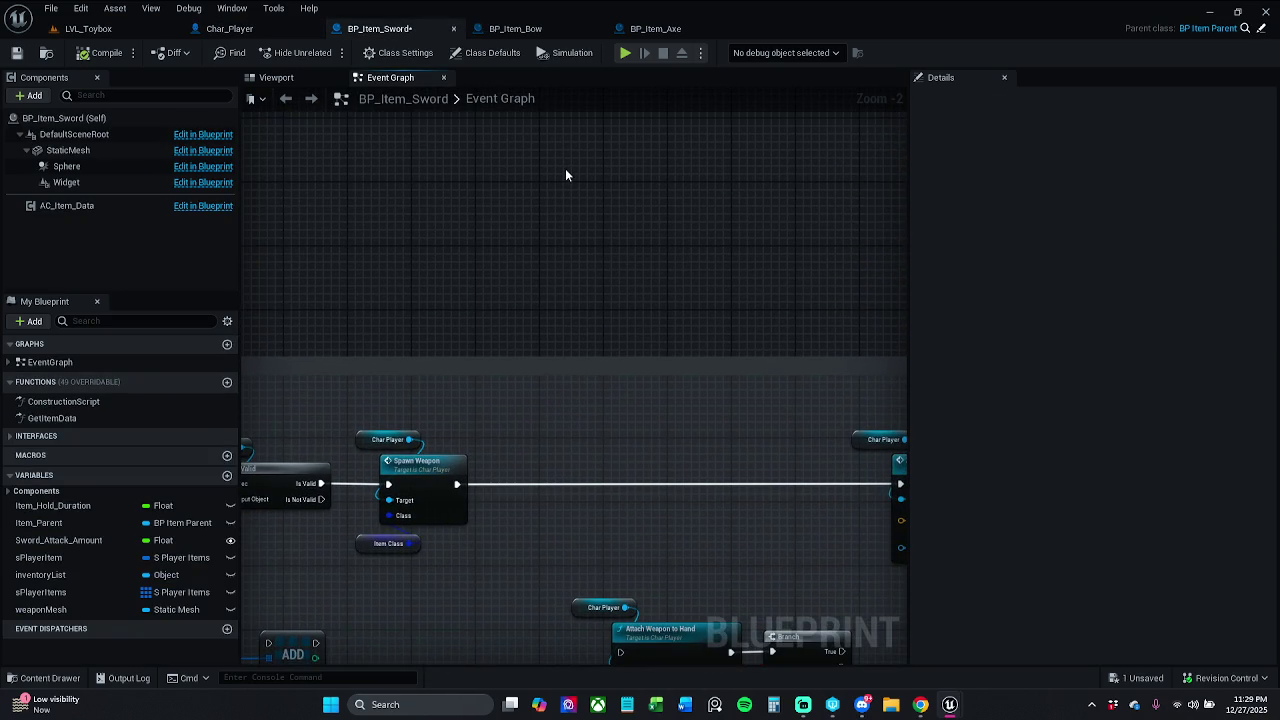
Paste the cut nodes into BP_Item_Sword, accept the fix-up, then delete the duplicate pair
key(ctrl+v)
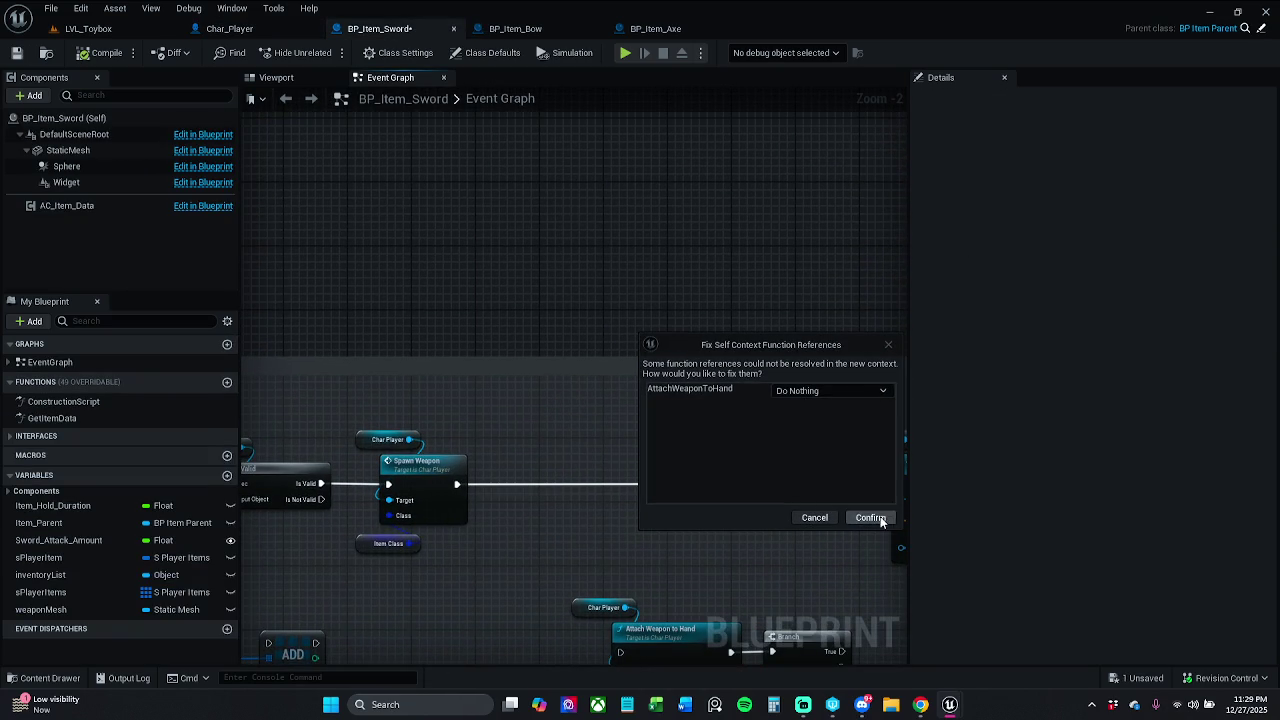
click(870, 518)
click(634, 266)
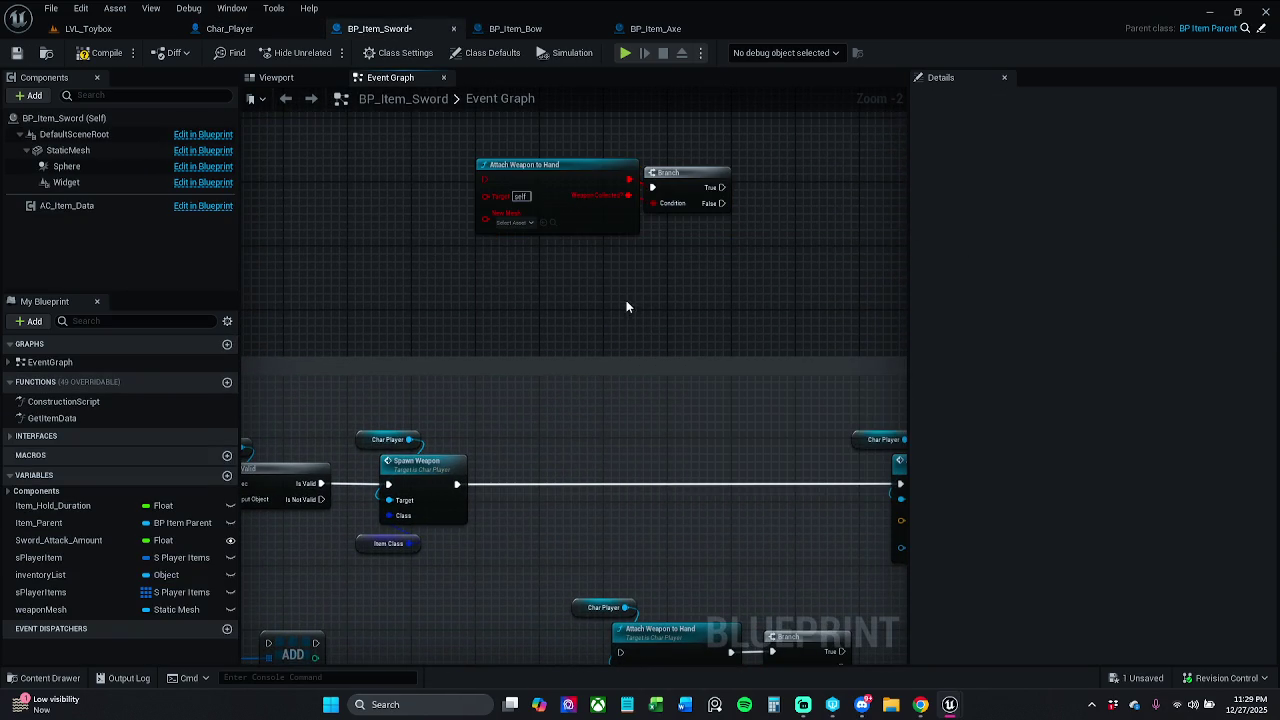
scroll(626, 300, down, 1)
drag(522, 262, 778, 142)
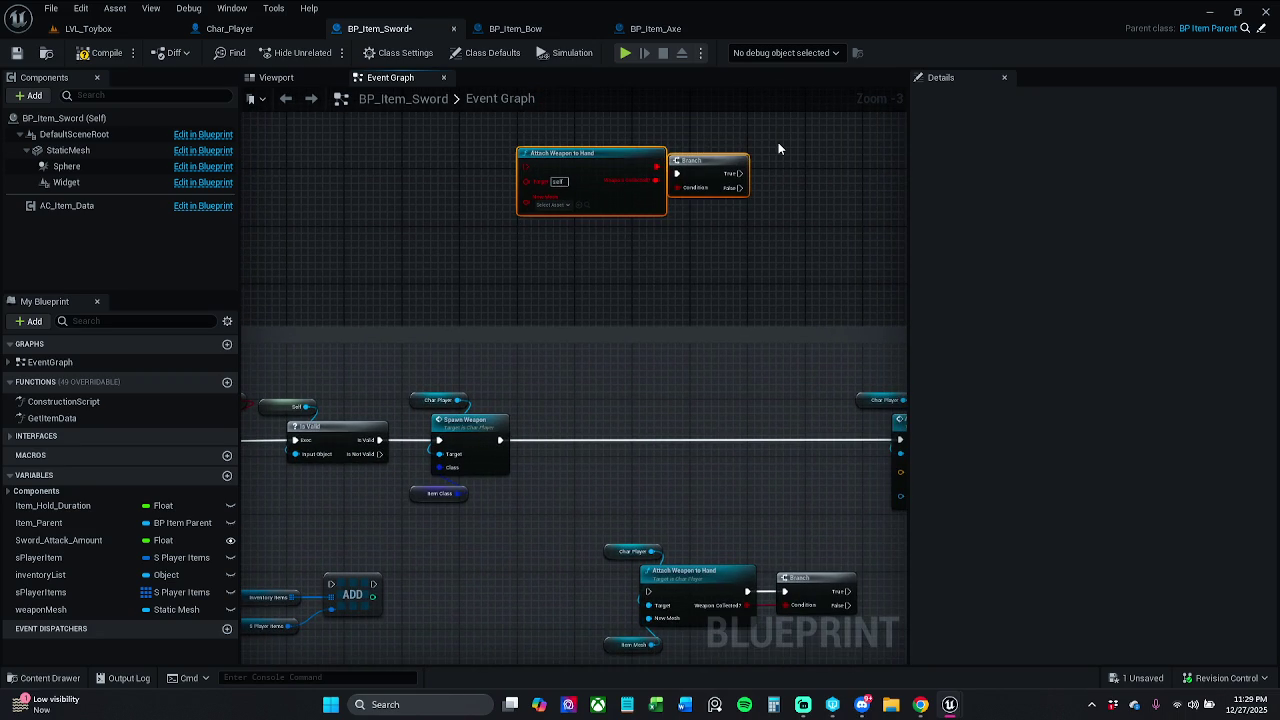
key(Delete)
Move the existing Attach Weapon to Hand and Branch into the exec line after Spawn Weapon and save
drag(716, 435, 654, 370)
mouse_move(663, 458)
mouse_down()
mouse_move(810, 538)
mouse_move(670, 436)
mouse_move(613, 290)
mouse_move(470, 306)
mouse_up()
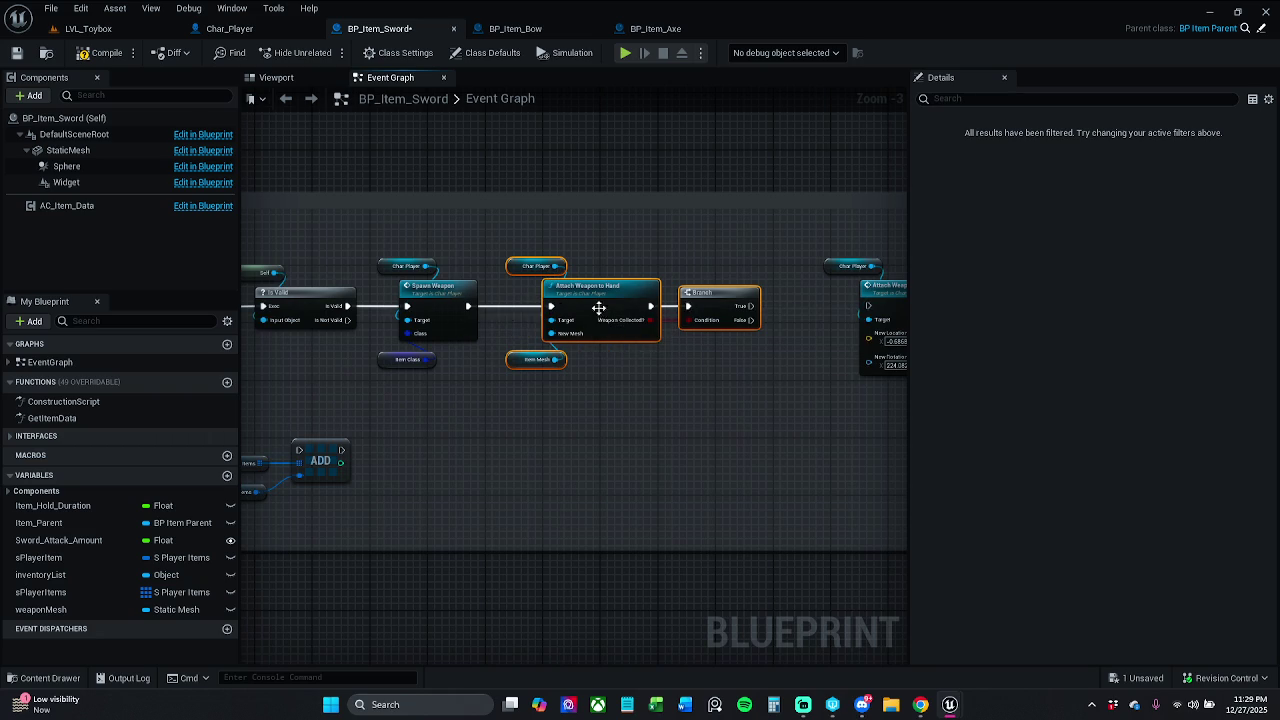
drag(740, 312, 868, 306)
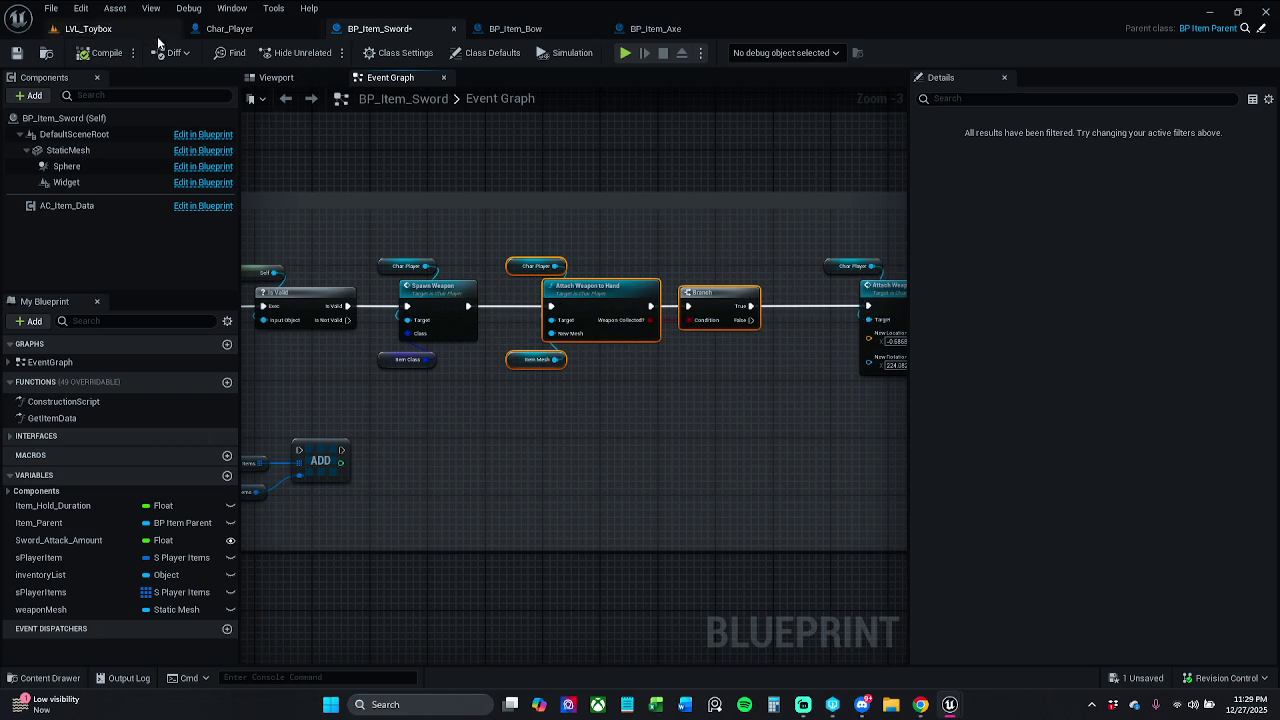
click(16, 52)
click(516, 30)
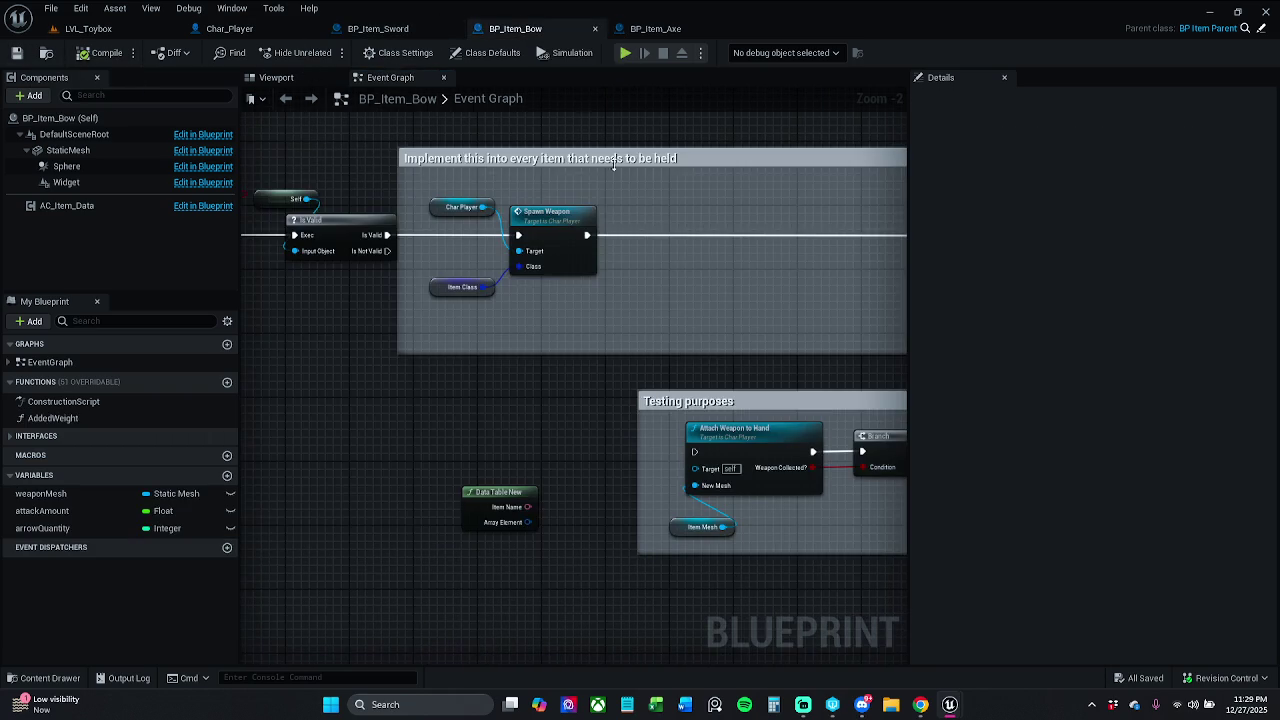
Delete the Testing purposes comment, move the attach, Branch and Item Mesh nodes into line, and compile
click(583, 359)
key(Delete)
drag(486, 378, 778, 530)
mouse_move(563, 391)
mouse_down()
mouse_move(566, 173)
mouse_move(408, 189)
mouse_up()
drag(735, 192, 853, 195)
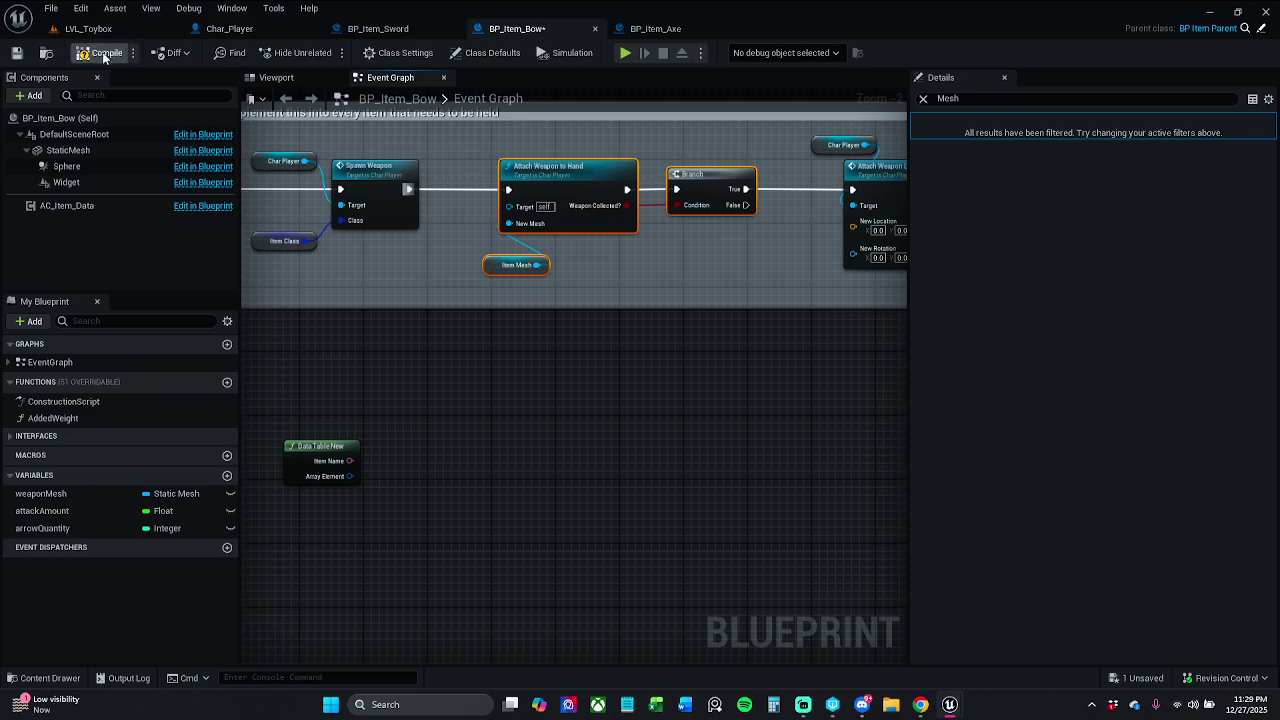
click(100, 52)
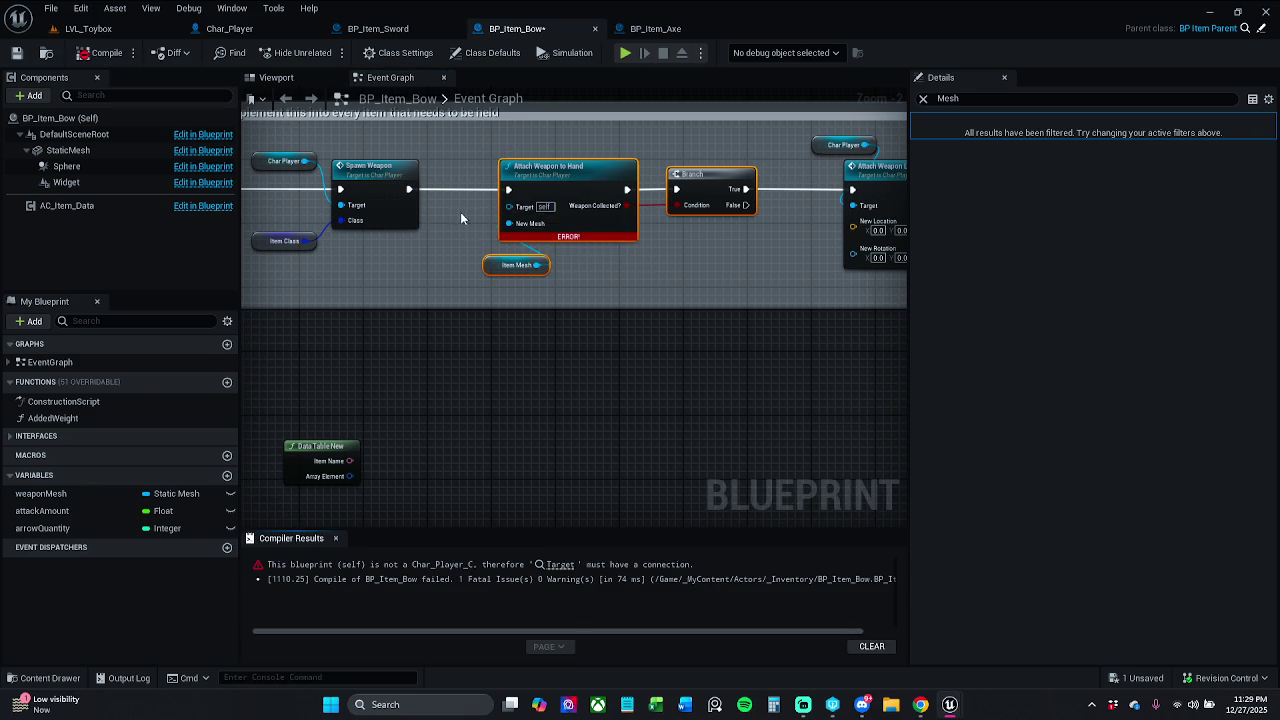
Add a Get Char Player node as the Attach Weapon to Hand target, then compile and save
drag(461, 212, 507, 237)
mouse_move(327, 183)
mouse_down()
mouse_move(317, 175)
mouse_move(580, 232)
mouse_move(520, 214)
mouse_move(554, 166)
mouse_up()
text(get cha)
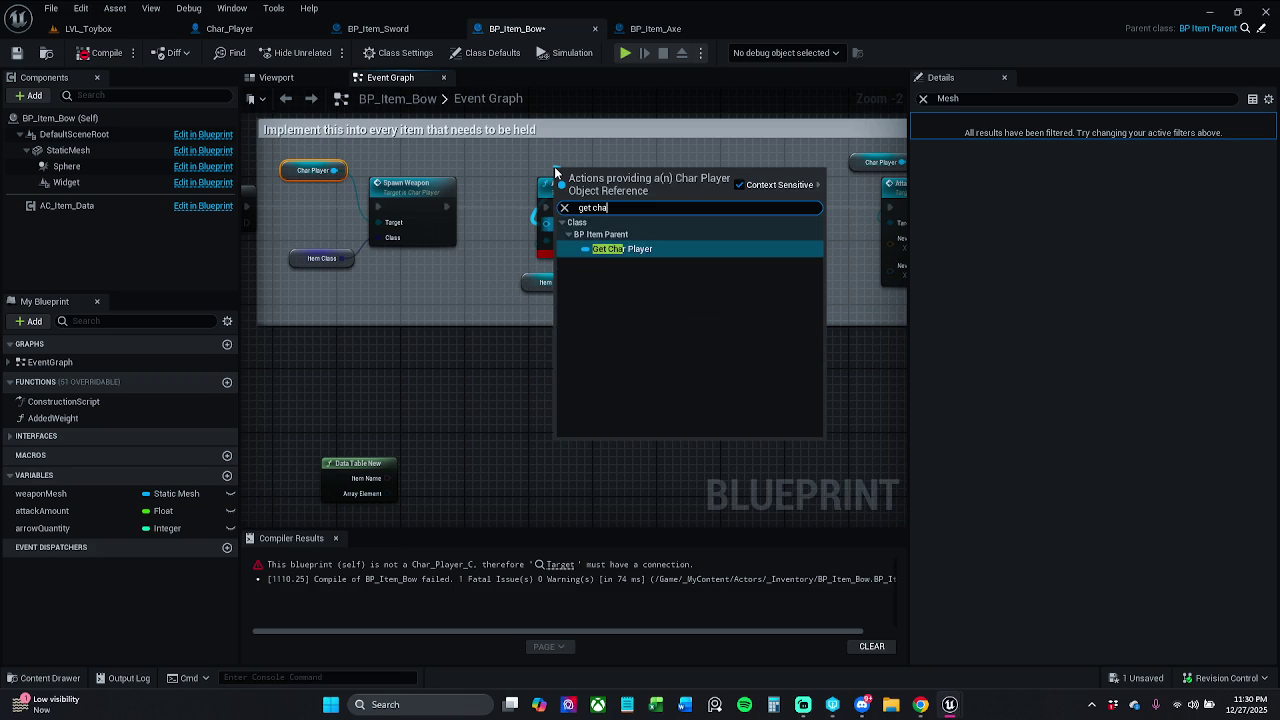
key(Return)
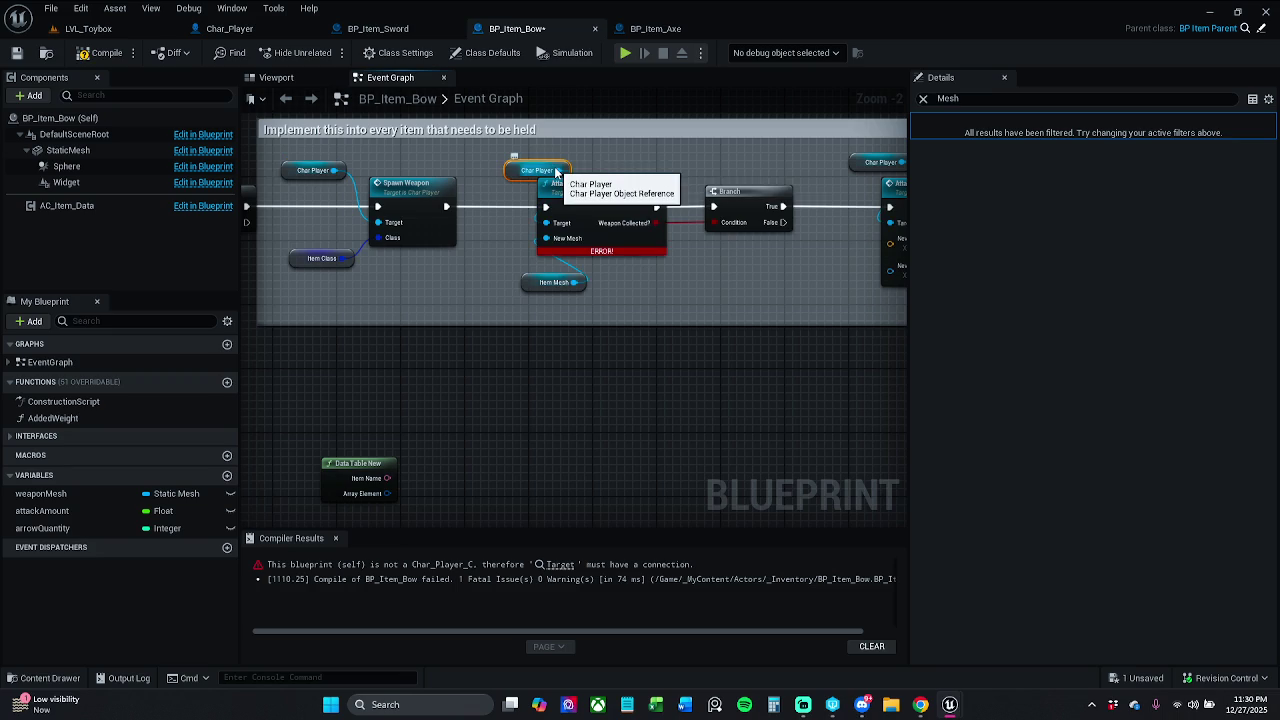
drag(508, 169, 508, 161)
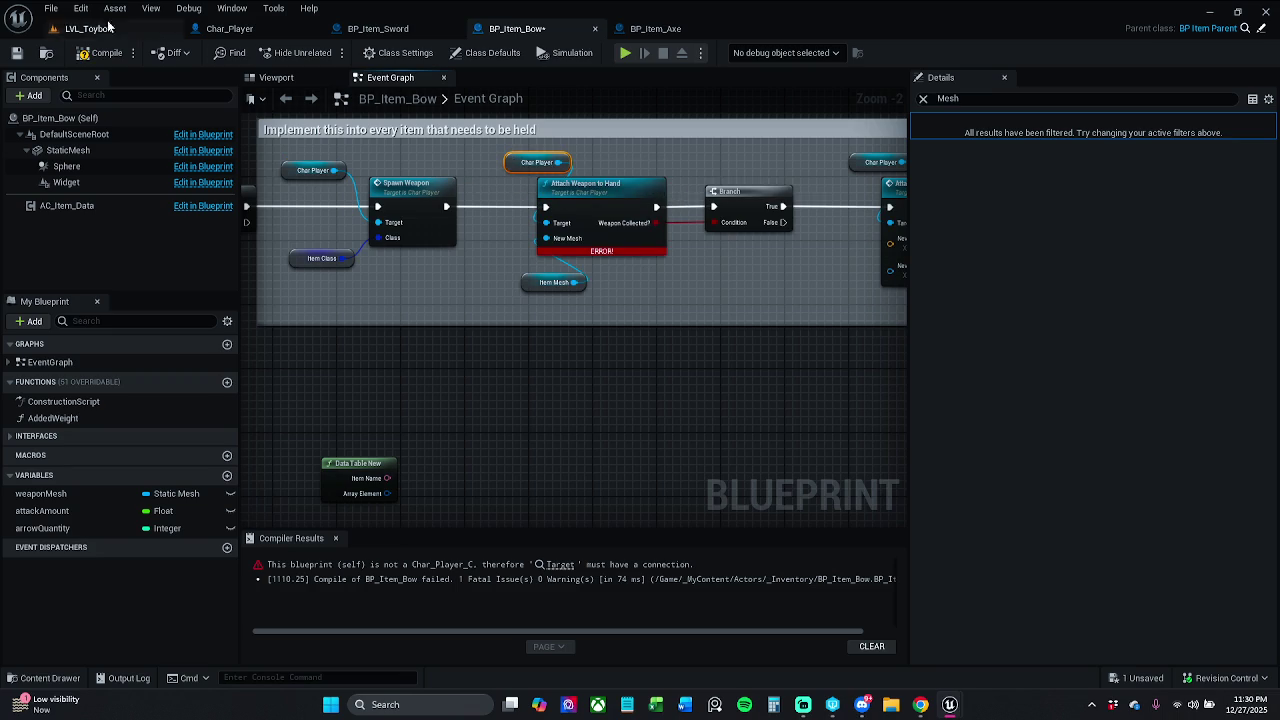
click(100, 52)
click(16, 53)
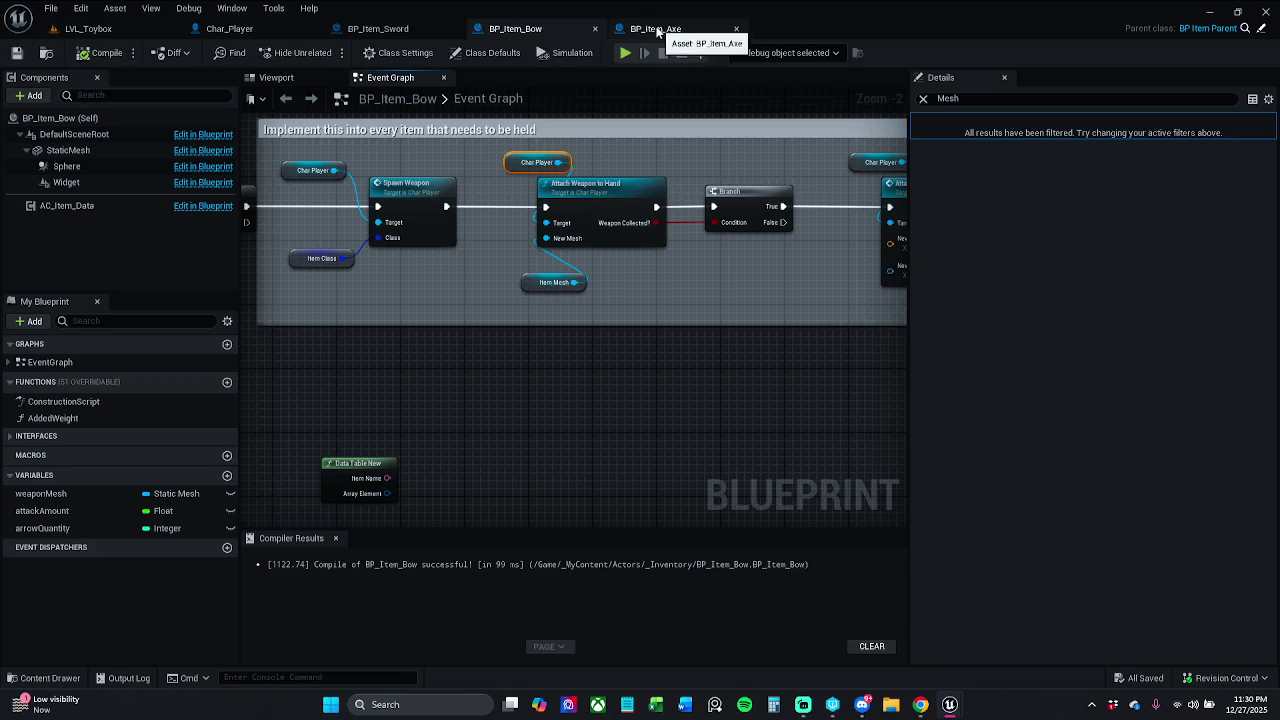
In BP_Item_Axe, connect Spawn Weapon to Attach Weapon to Hand and Branch True onward, then compile
click(650, 29)
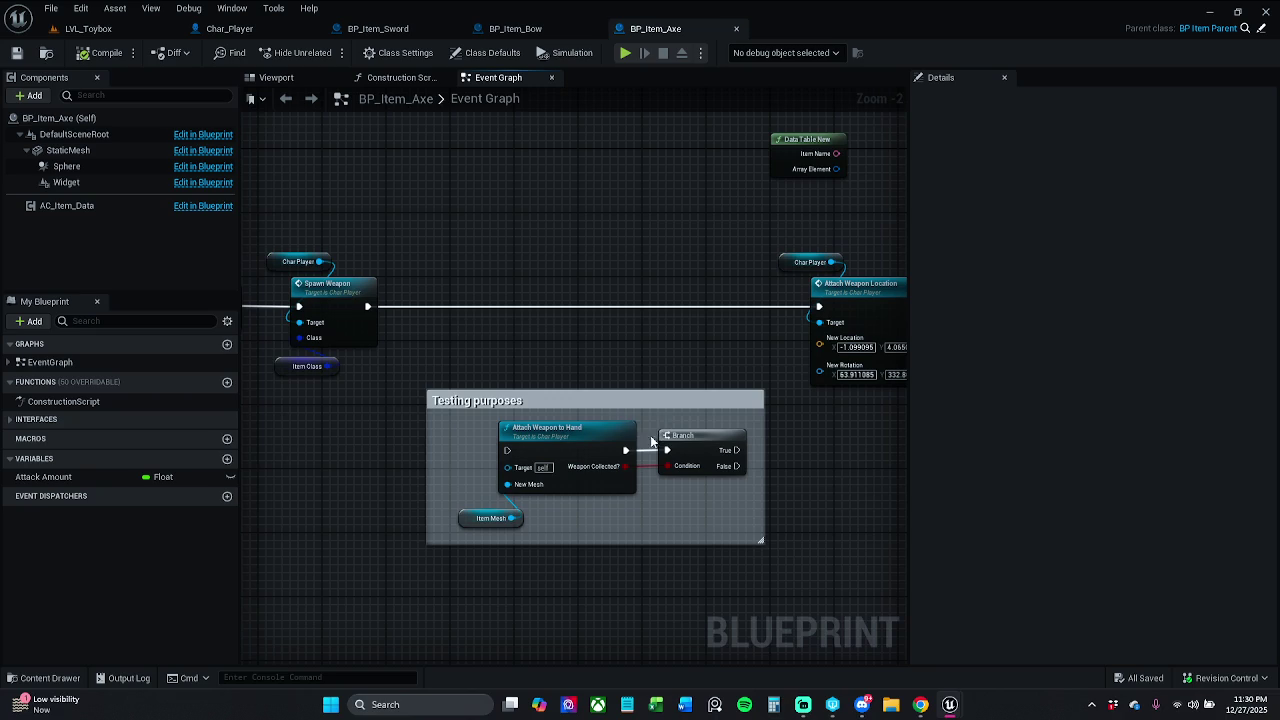
drag(617, 409, 610, 263)
click(584, 212)
drag(503, 312, 370, 306)
drag(729, 306, 819, 306)
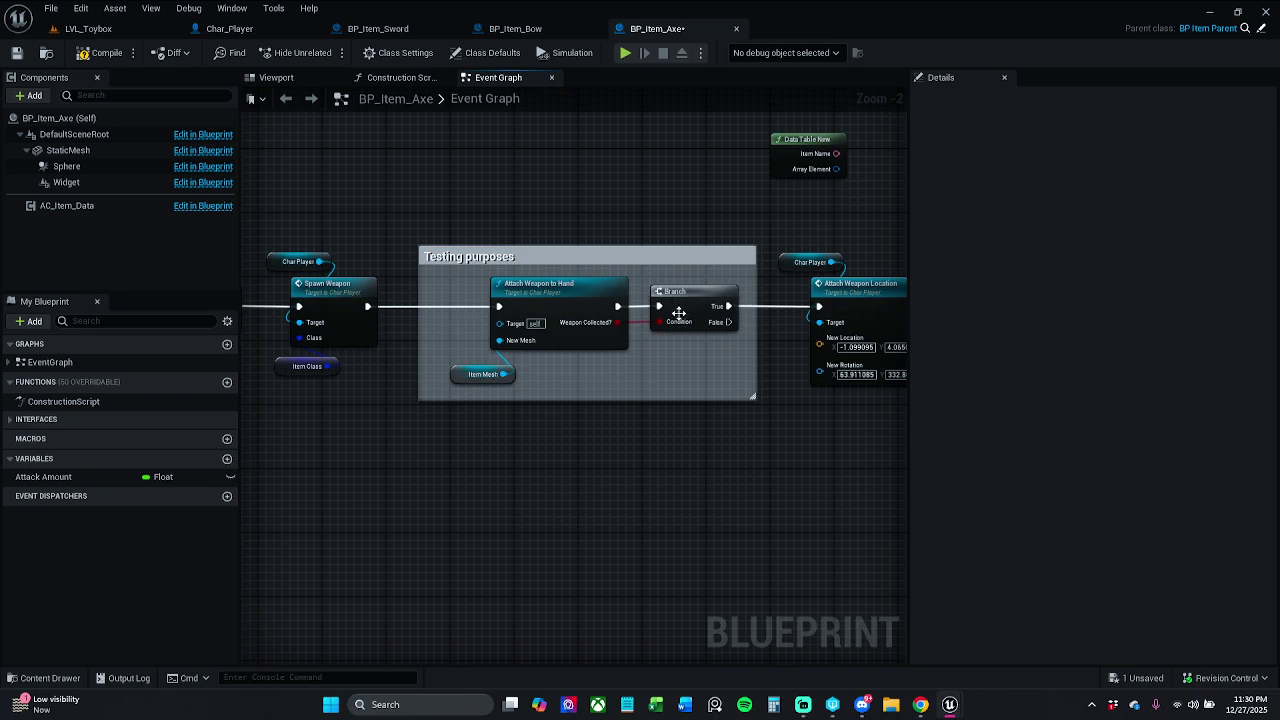
click(68, 54)
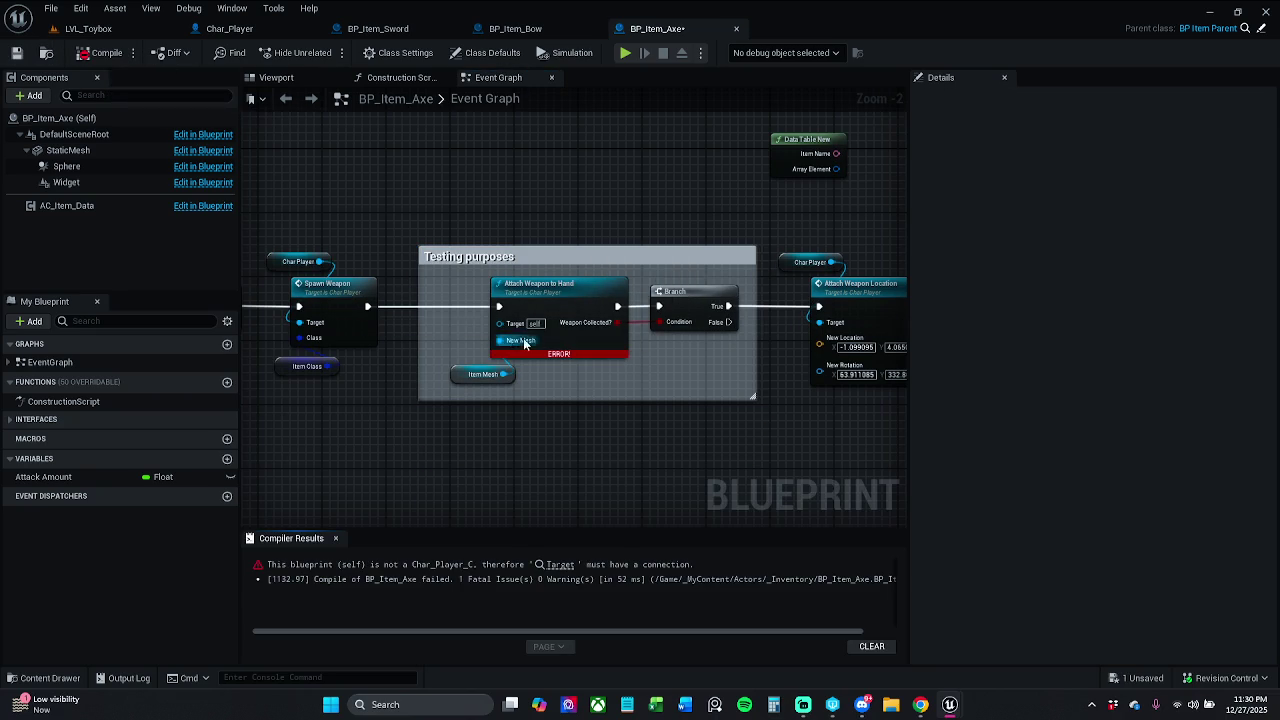
Place the Char Player node inside the Testing purposes comment by the target and recompile
click(285, 261)
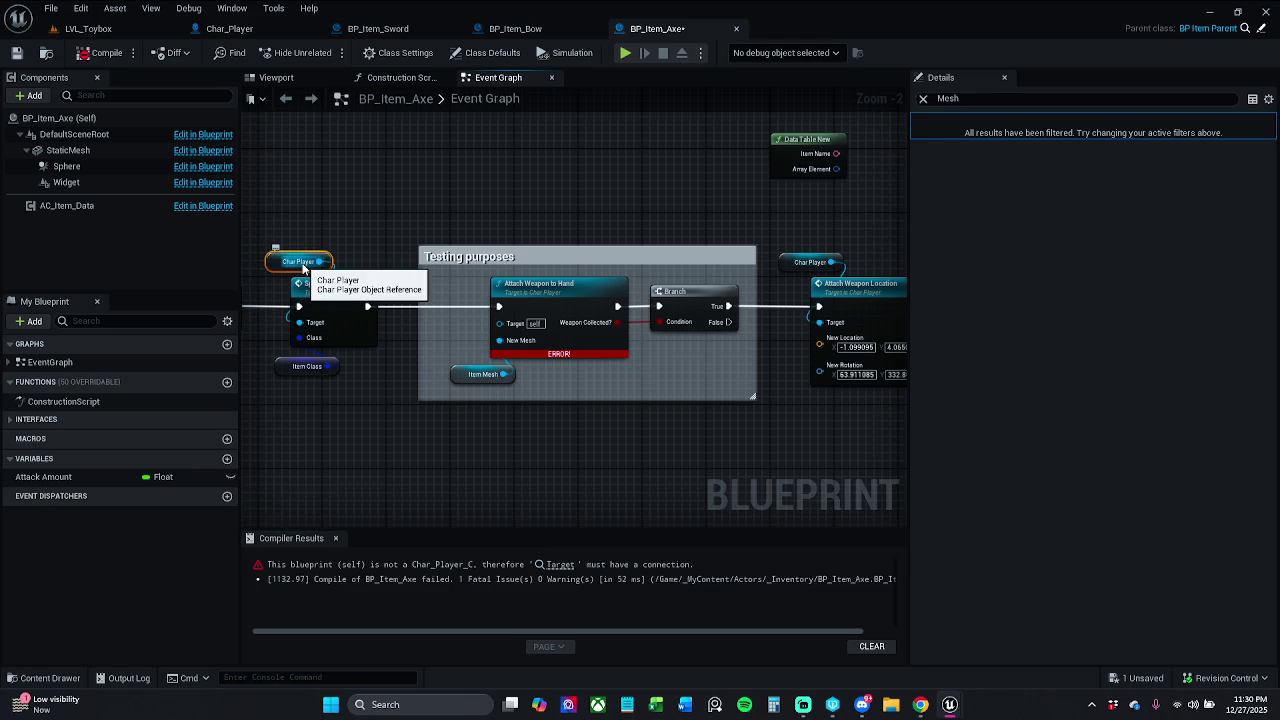
mouse_move(288, 262)
mouse_down()
mouse_move(450, 247)
mouse_move(500, 262)
mouse_move(517, 237)
mouse_move(492, 290)
mouse_move(500, 322)
mouse_up()
click(556, 232)
mouse_move(500, 238)
mouse_down()
mouse_move(505, 262)
mouse_move(502, 225)
mouse_move(499, 323)
mouse_up()
drag(692, 249, 680, 172)
drag(446, 228, 454, 268)
click(516, 250)
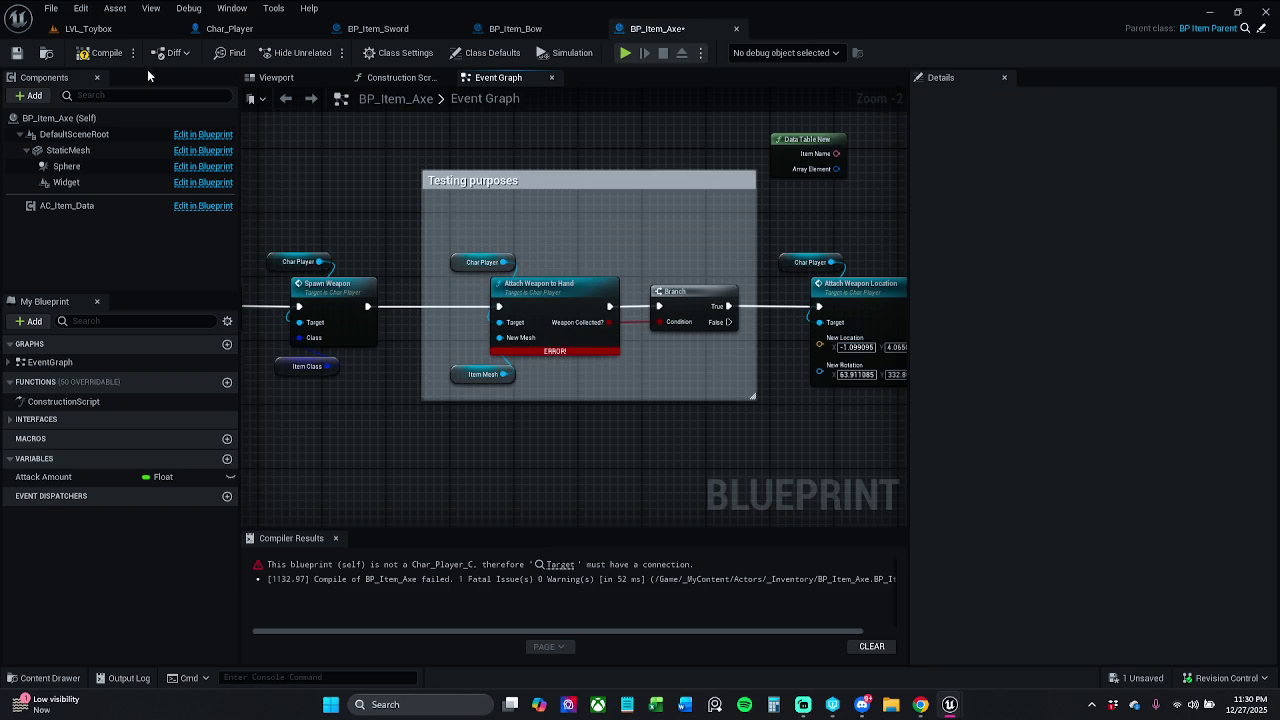
click(103, 52)
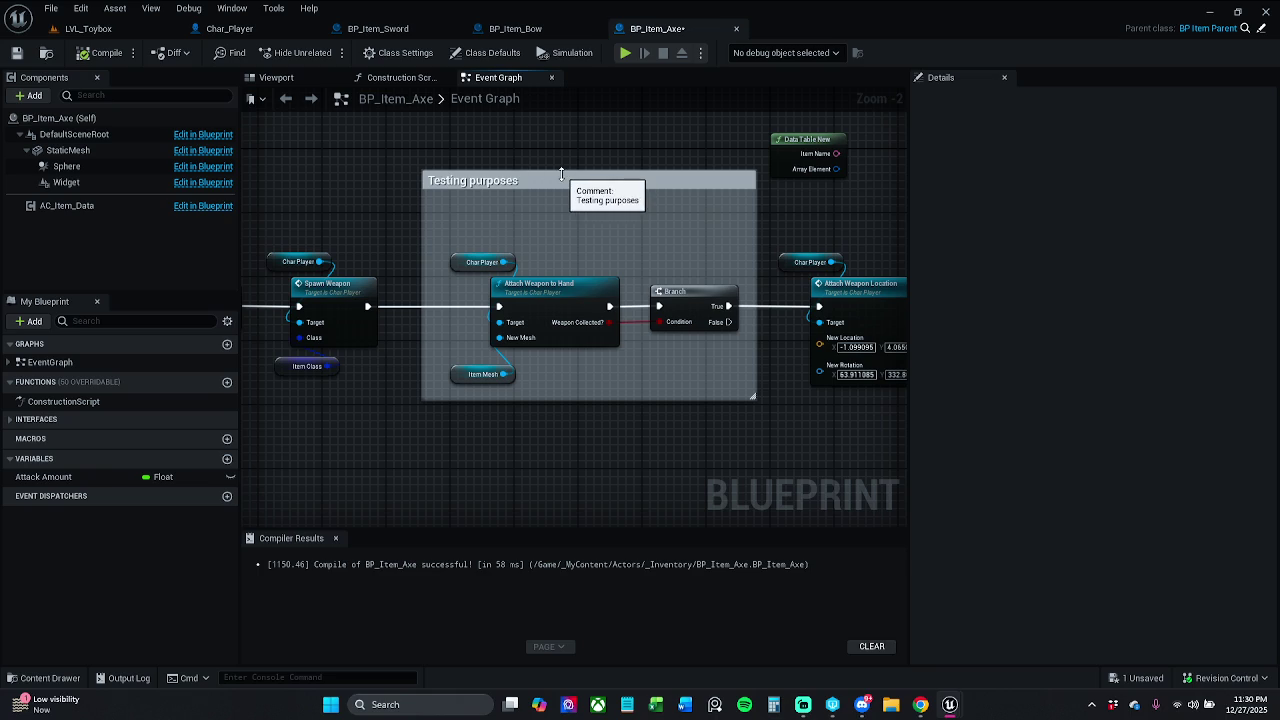
drag(557, 177, 557, 201)
click(335, 538)
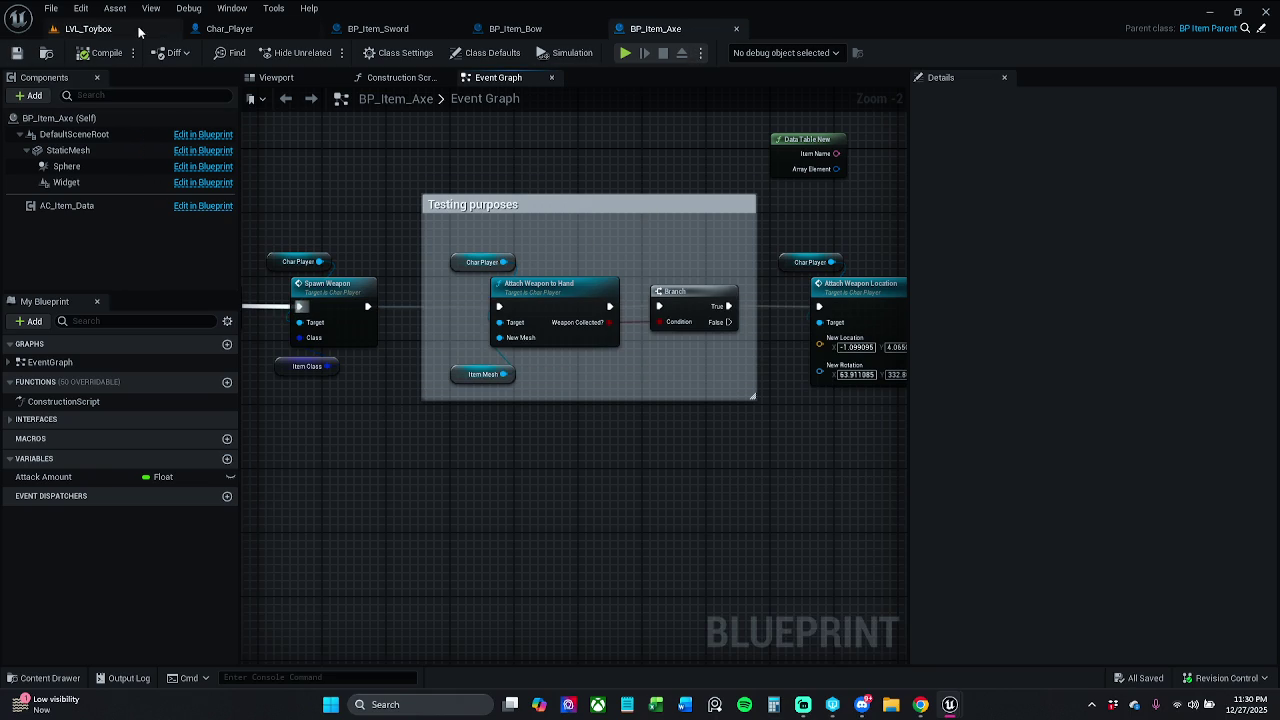
click(88, 28)
click(334, 68)
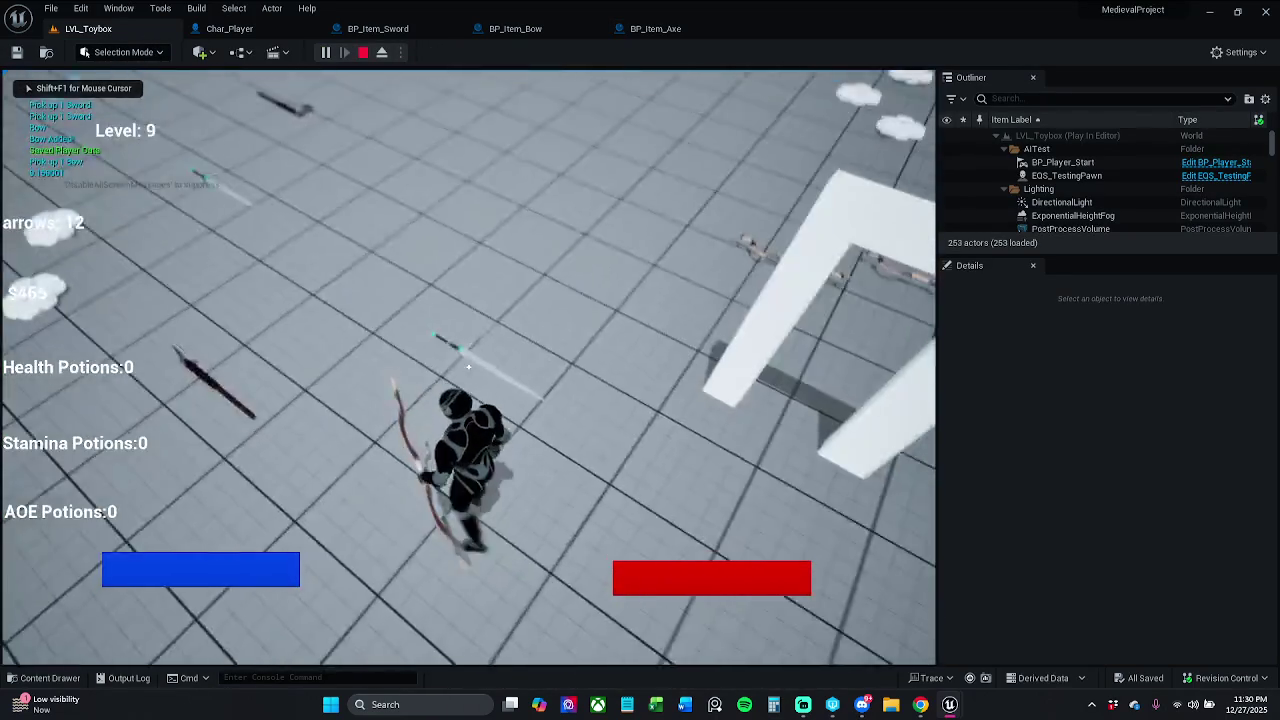
Play-test LVL_Toybox, picking up the sword, axe and bow so each is wielded, then end the session
key(e)
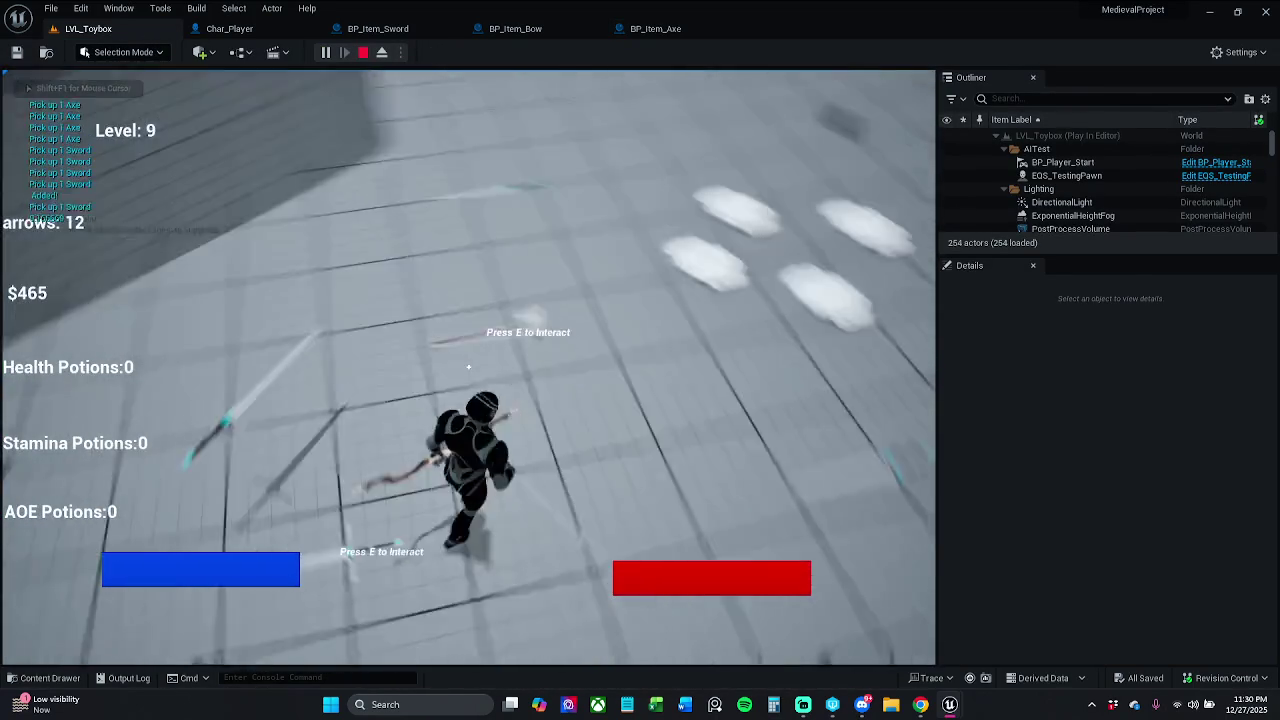
key(e)
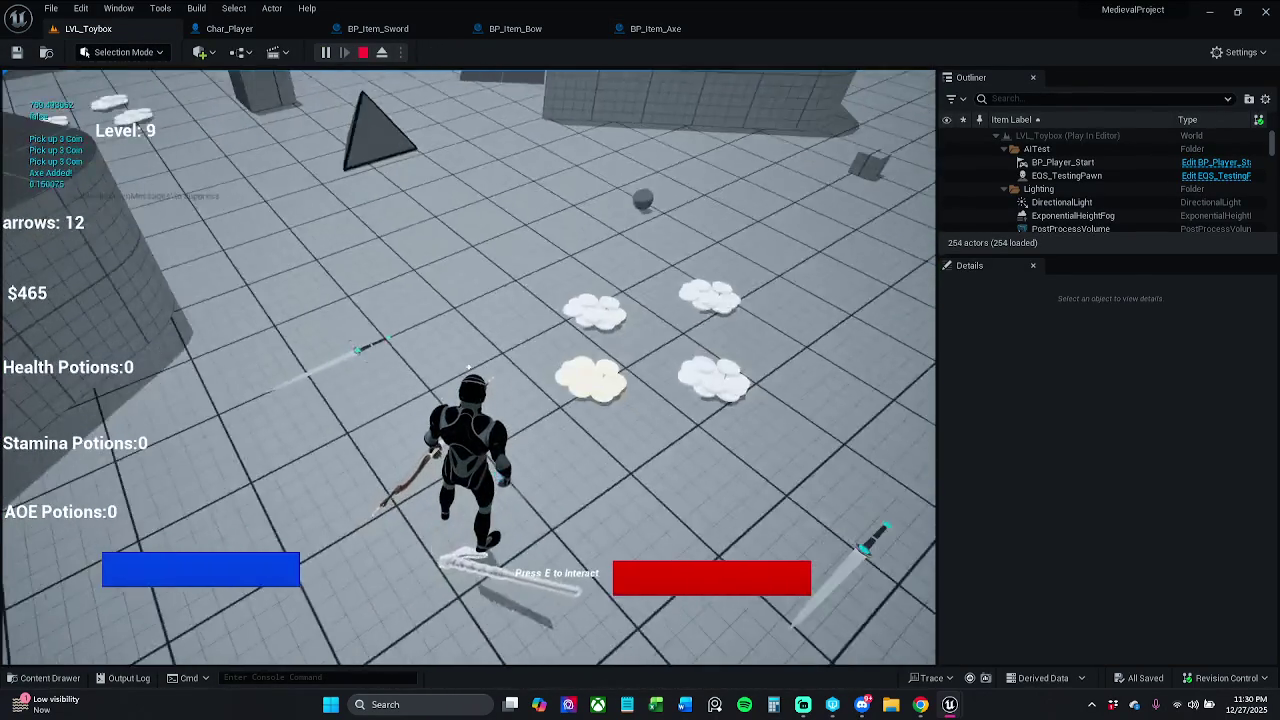
key(e)
key(w)
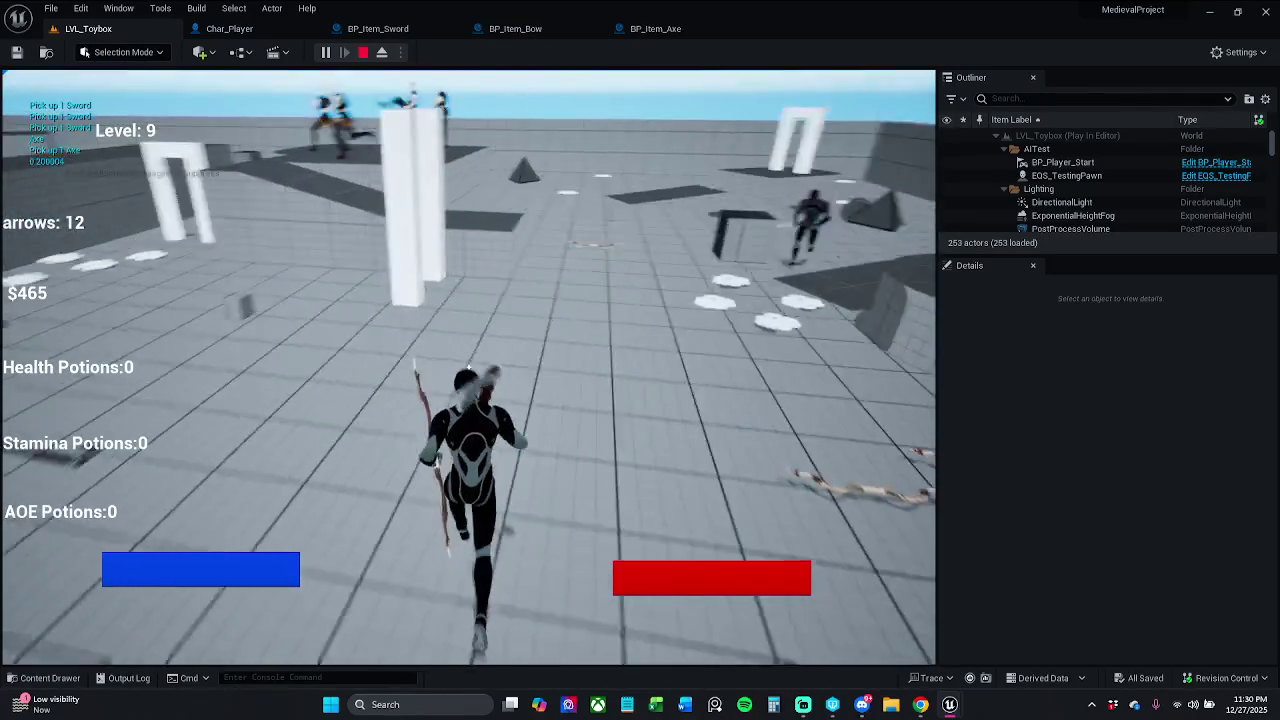
key(w)
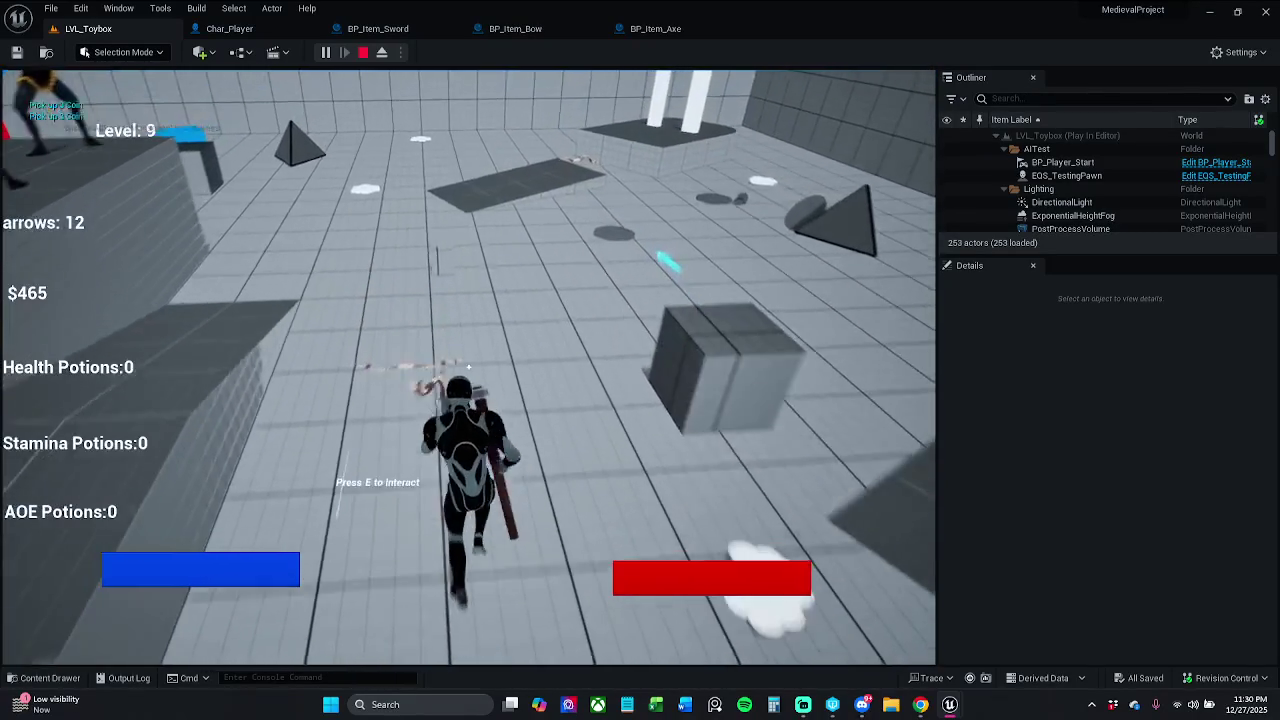
key(w)
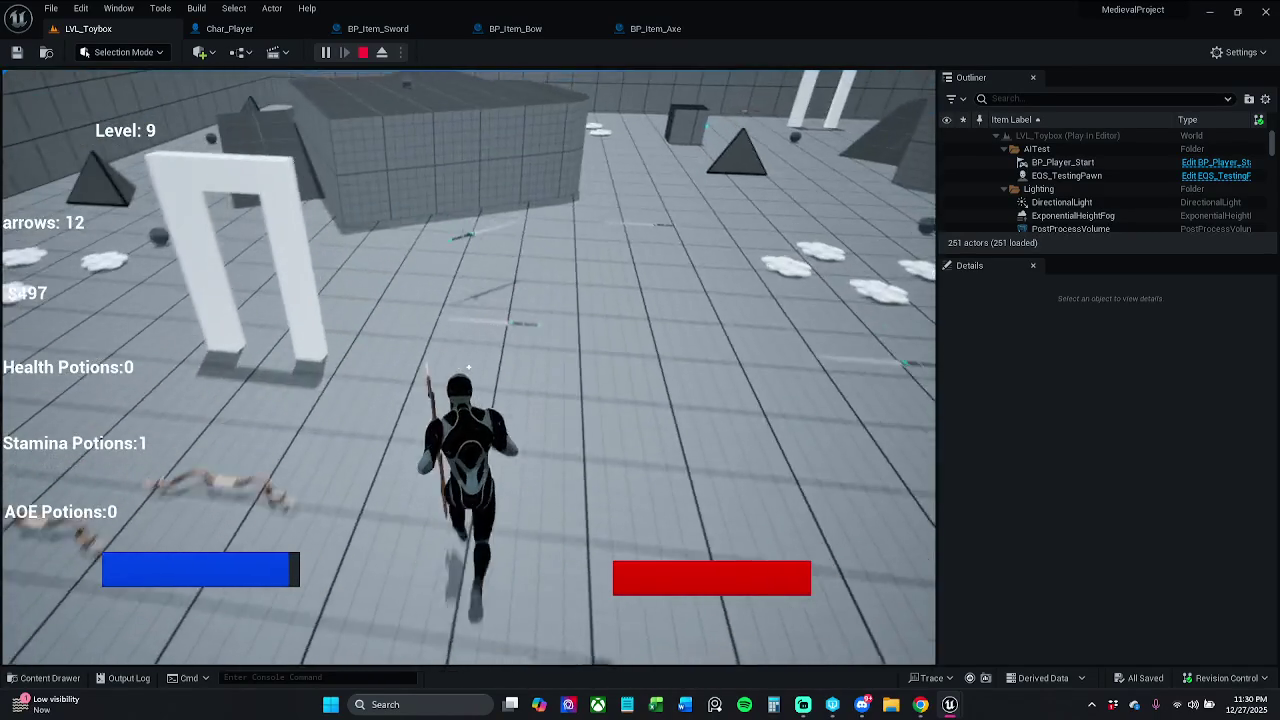
key(w)
key(w)
key(w)
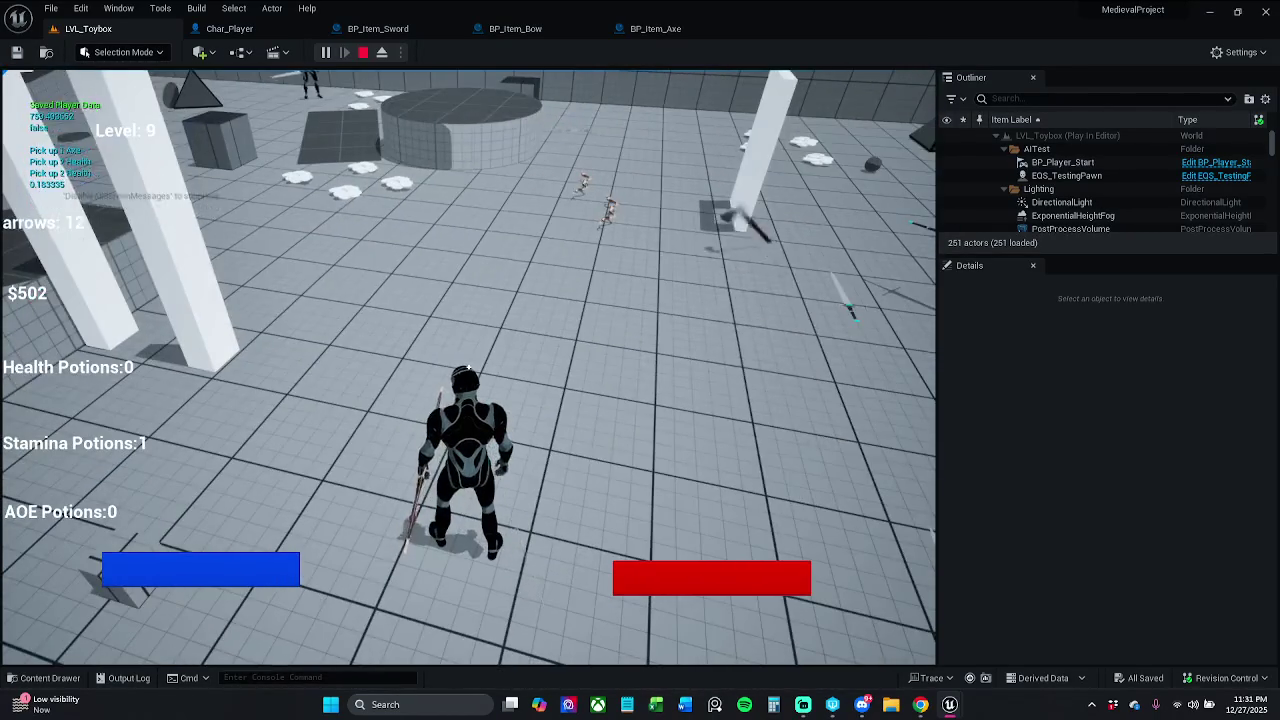
key(w)
key(w)
key(w)
key(e)
key(w)
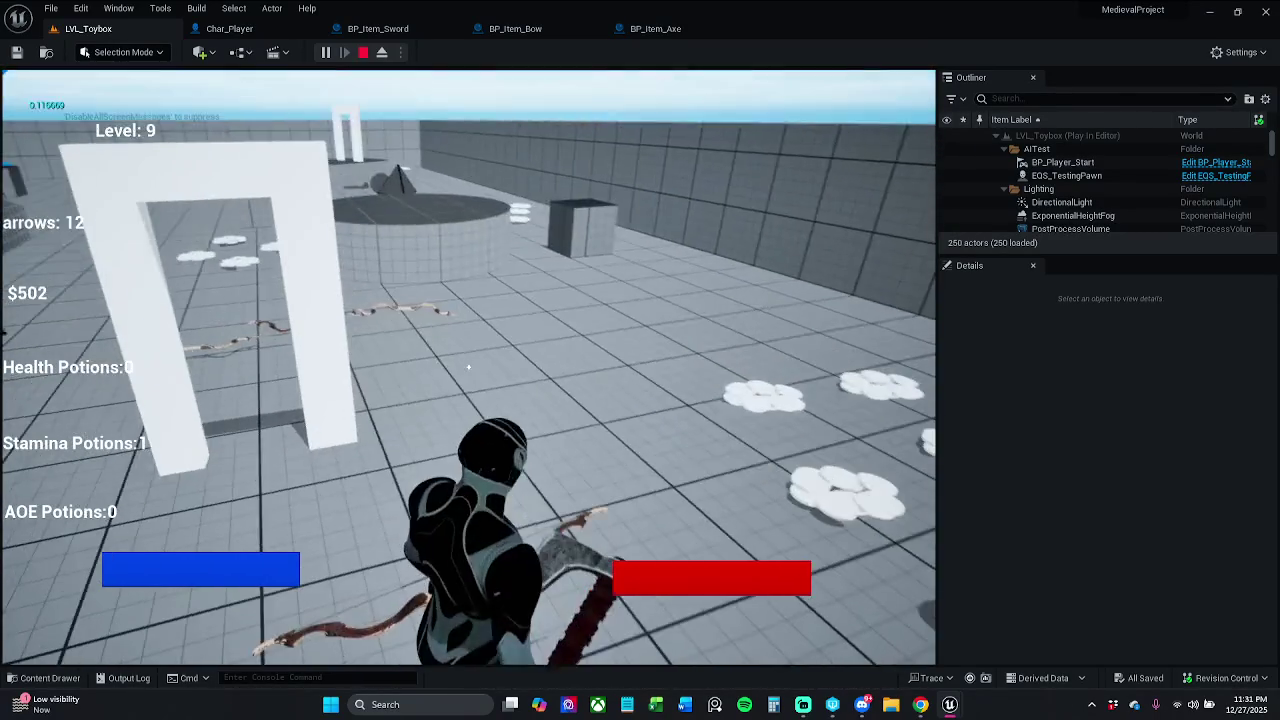
key(Escape)
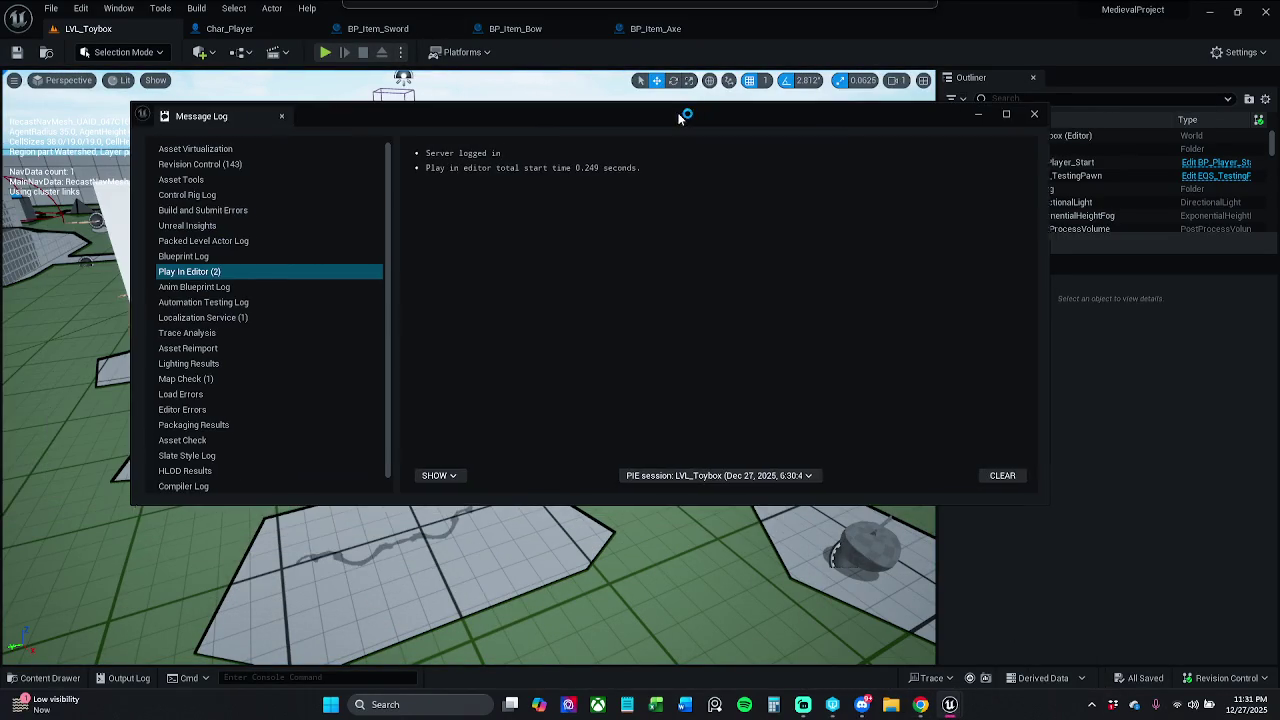
Close the Message Log and package the project for Windows from the Platforms menu
click(1041, 115)
click(460, 52)
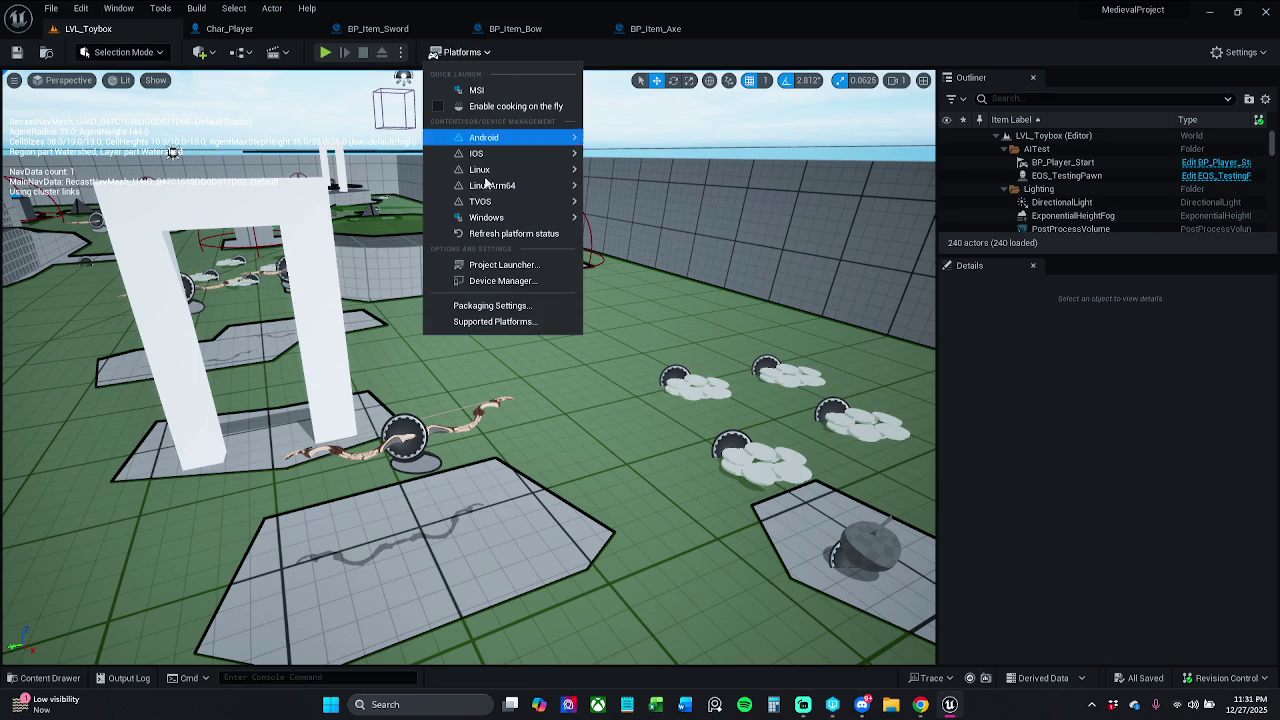
mouse_move(486, 217)
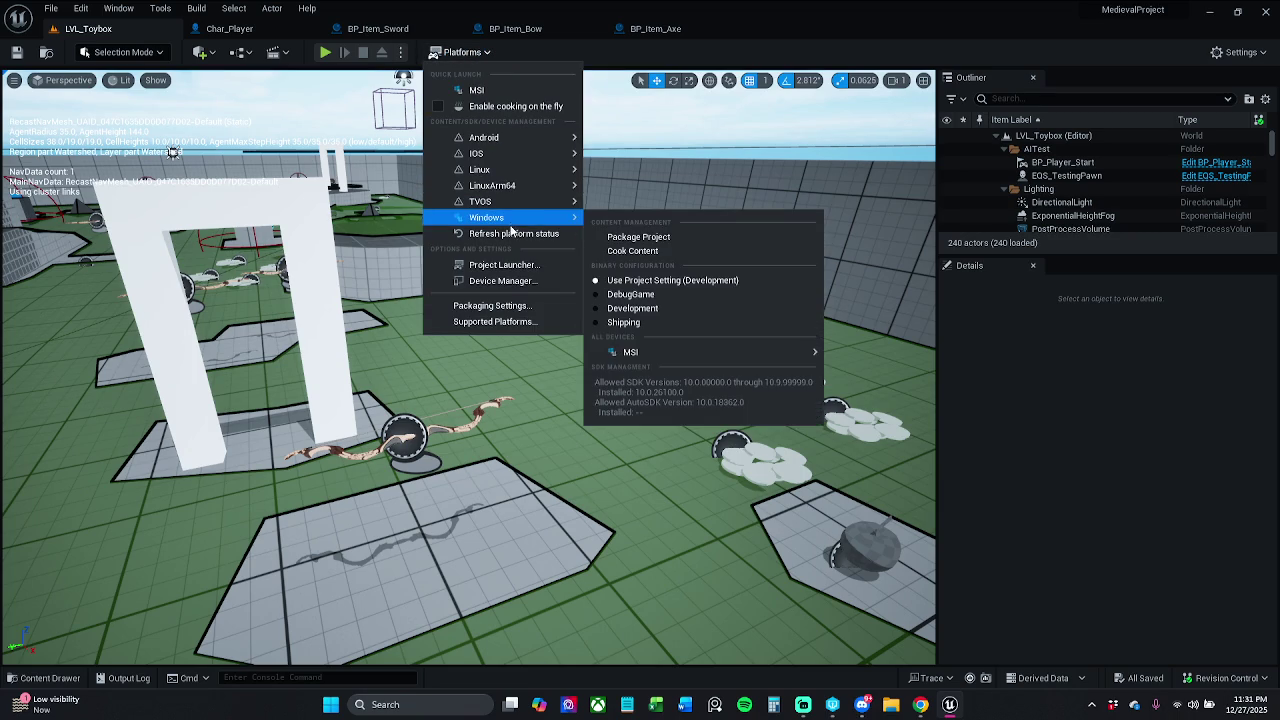
click(621, 237)
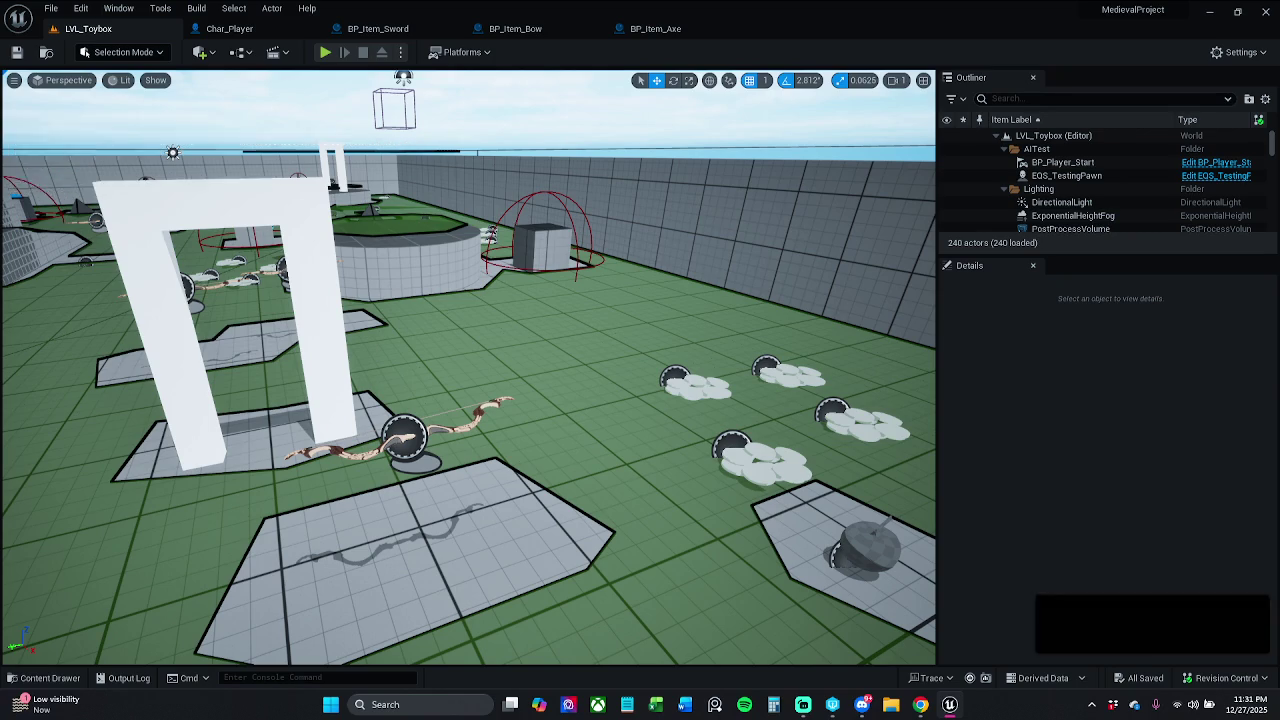
Bring up the packaging Output Log to follow the Windows cook messages
click(1107, 630)
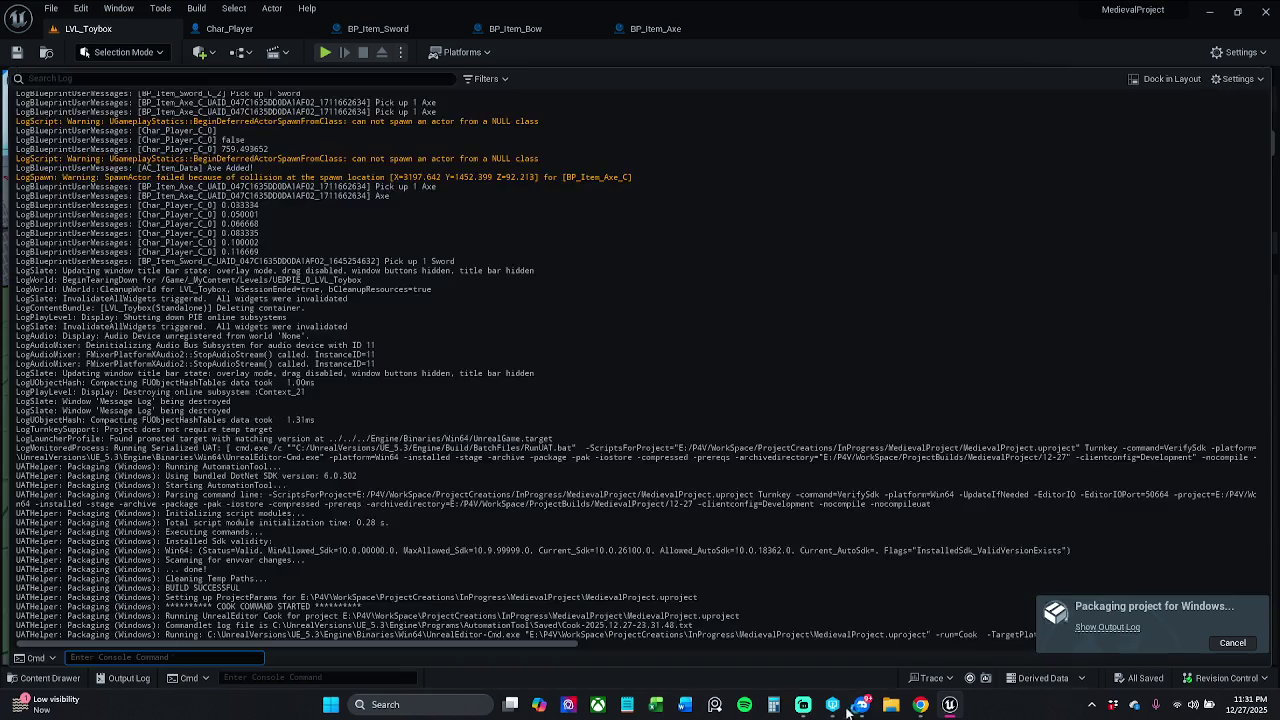
mouse_move(833, 705)
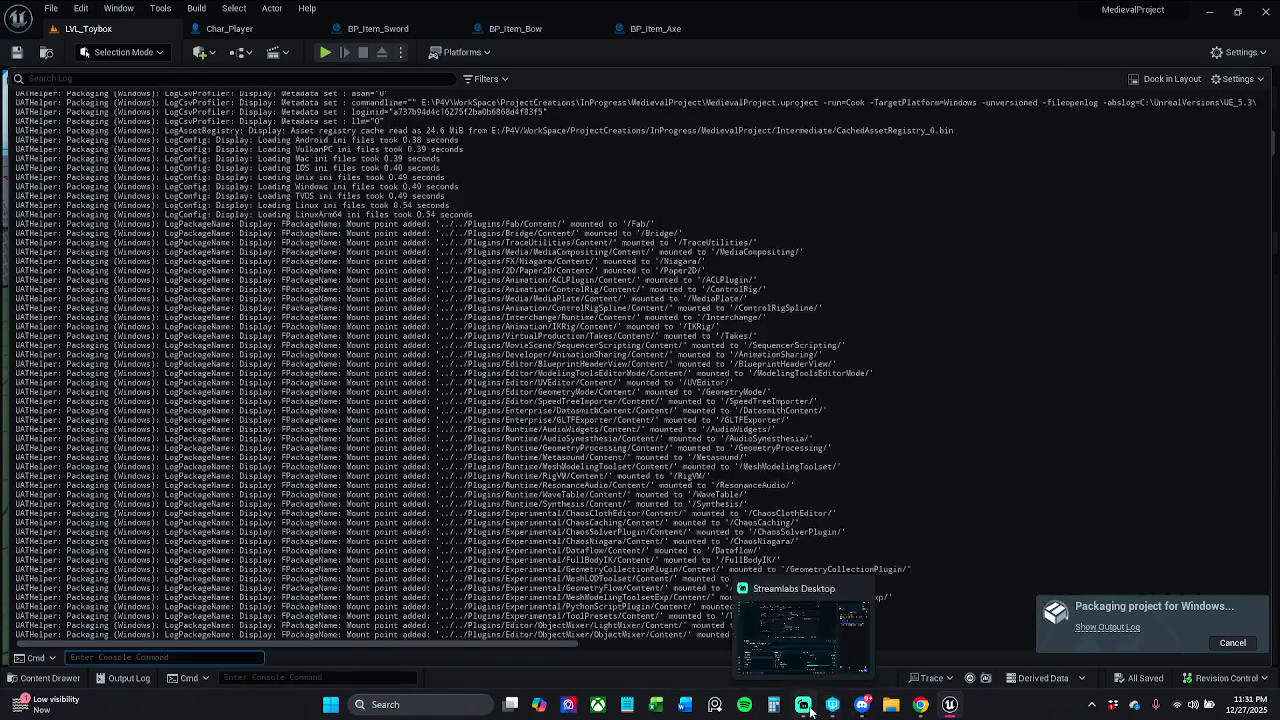